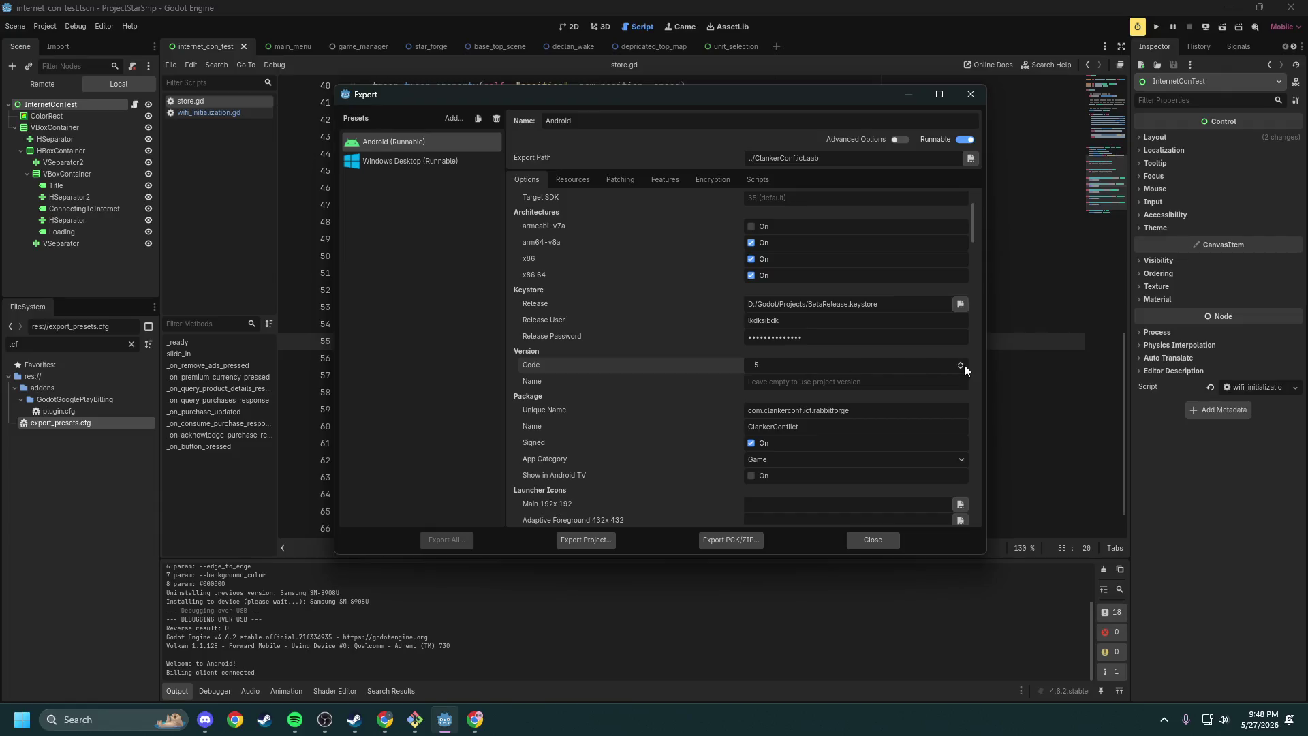
Raise the Android version code to 6 and export the bundle over the existing ClankerConflict.aab
left_click(960, 363)
left_click(604, 538)
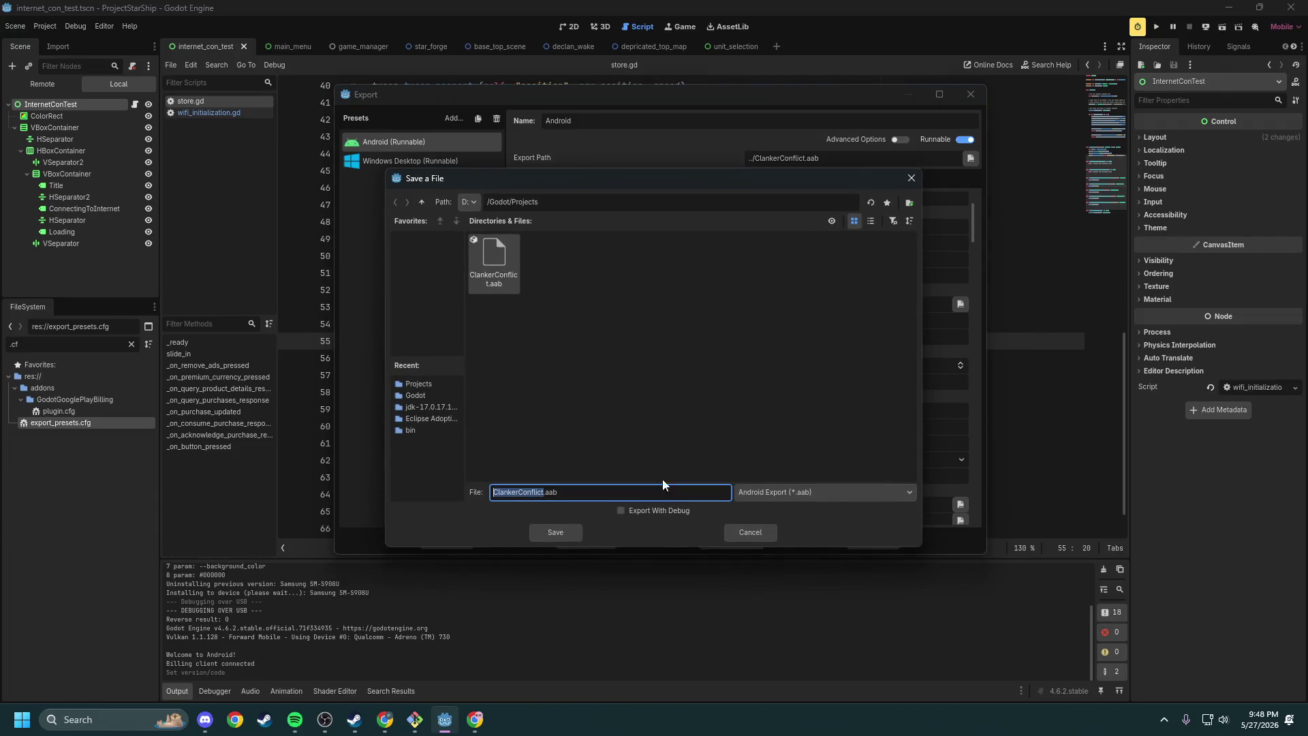
left_click(570, 528)
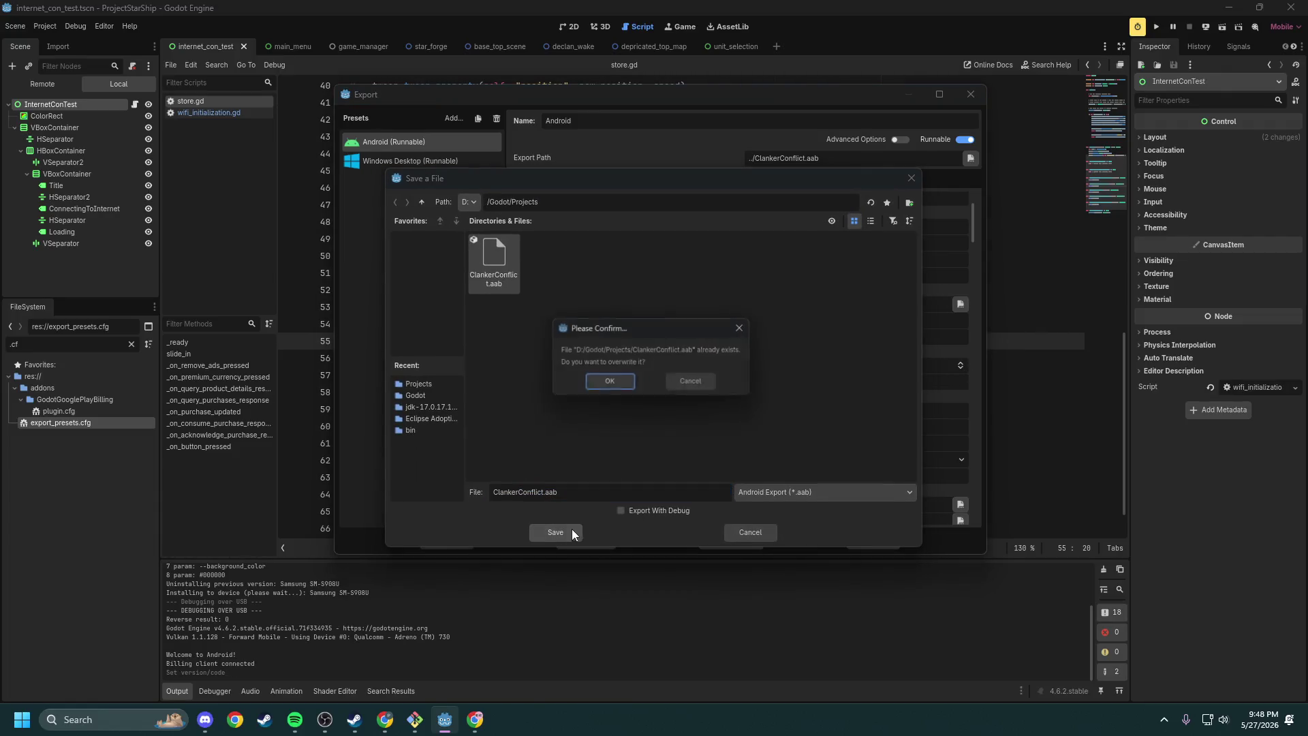
left_click(608, 385)
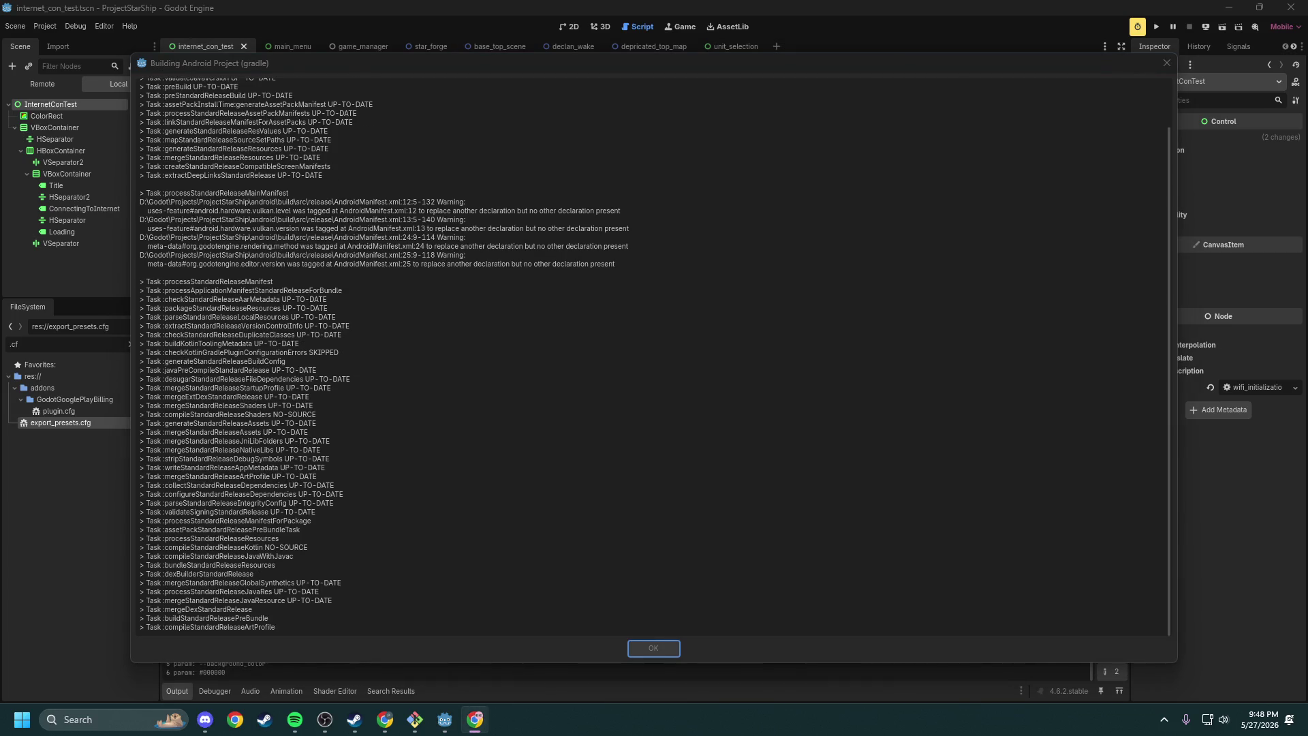
key("alt+Tab")
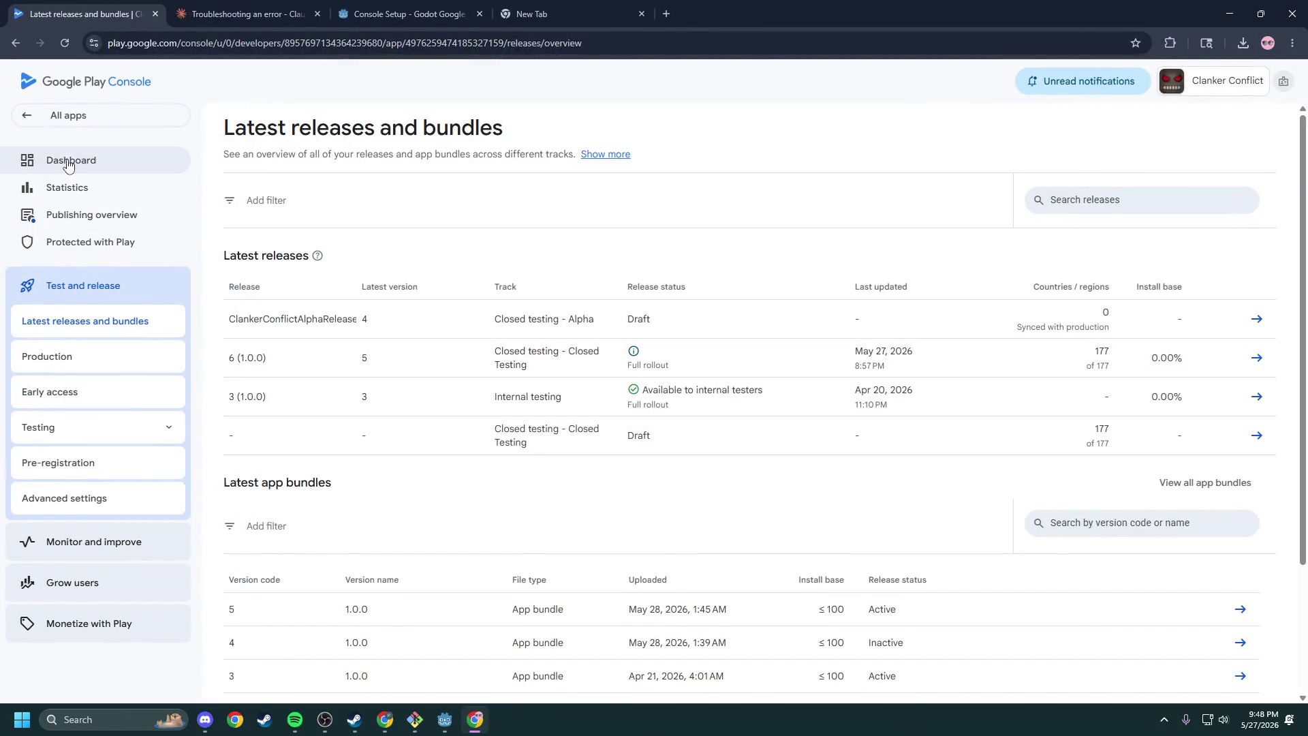
Navigate from the app dashboard to the Internal testing track in Play Console
left_click(70, 162)
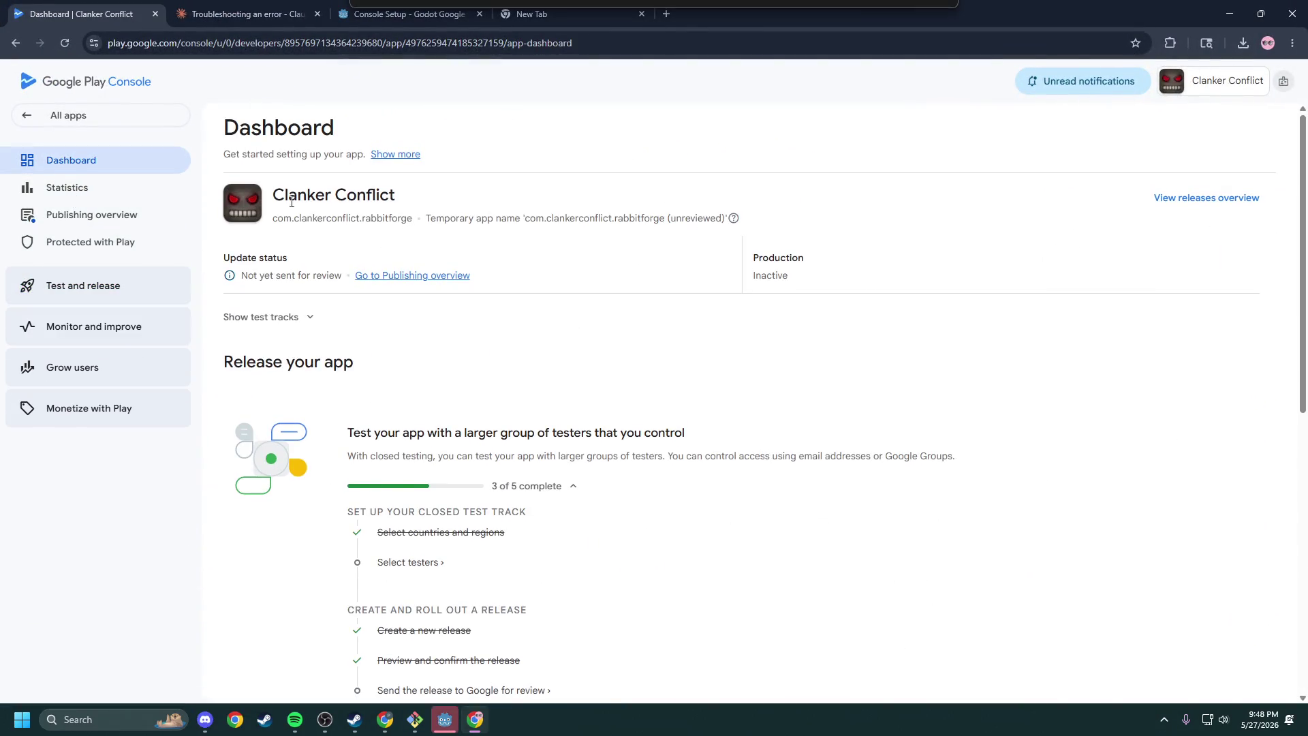
scroll(338, 395, "down", 6)
scroll(334, 404, "up", 6)
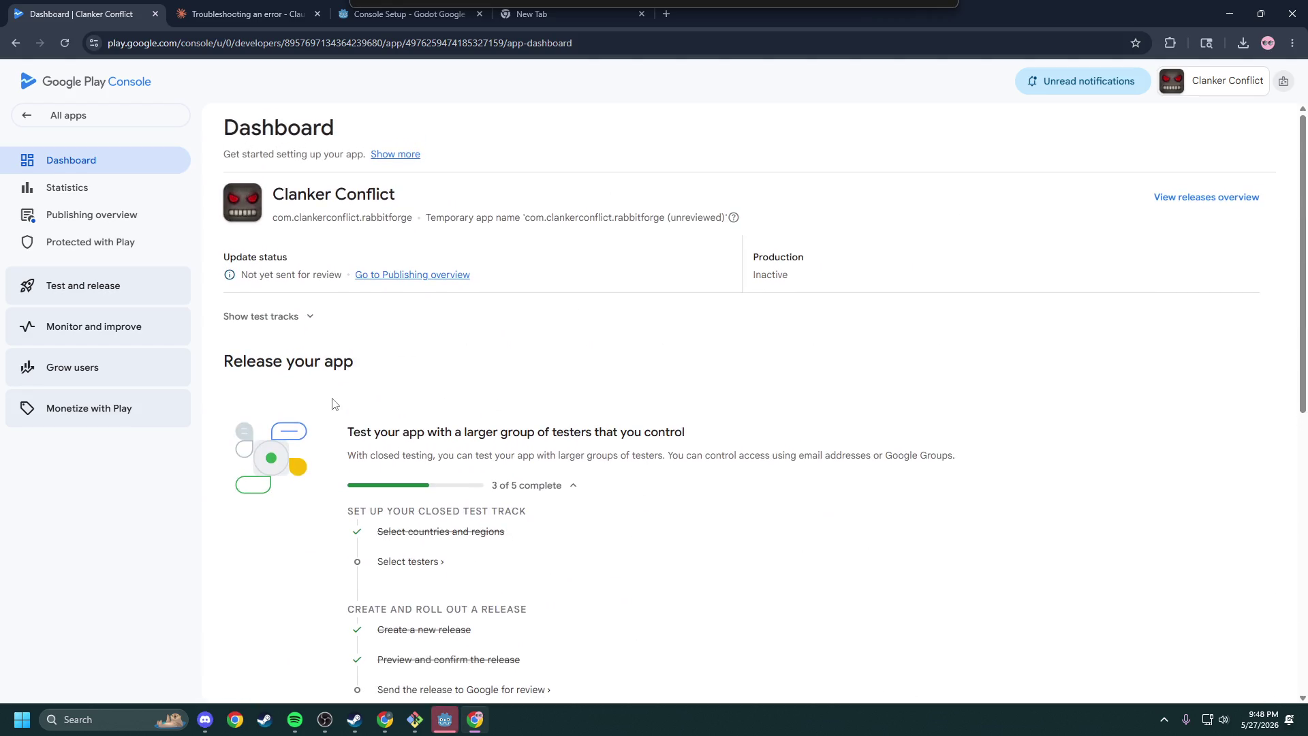
left_click(412, 276)
left_click(153, 283)
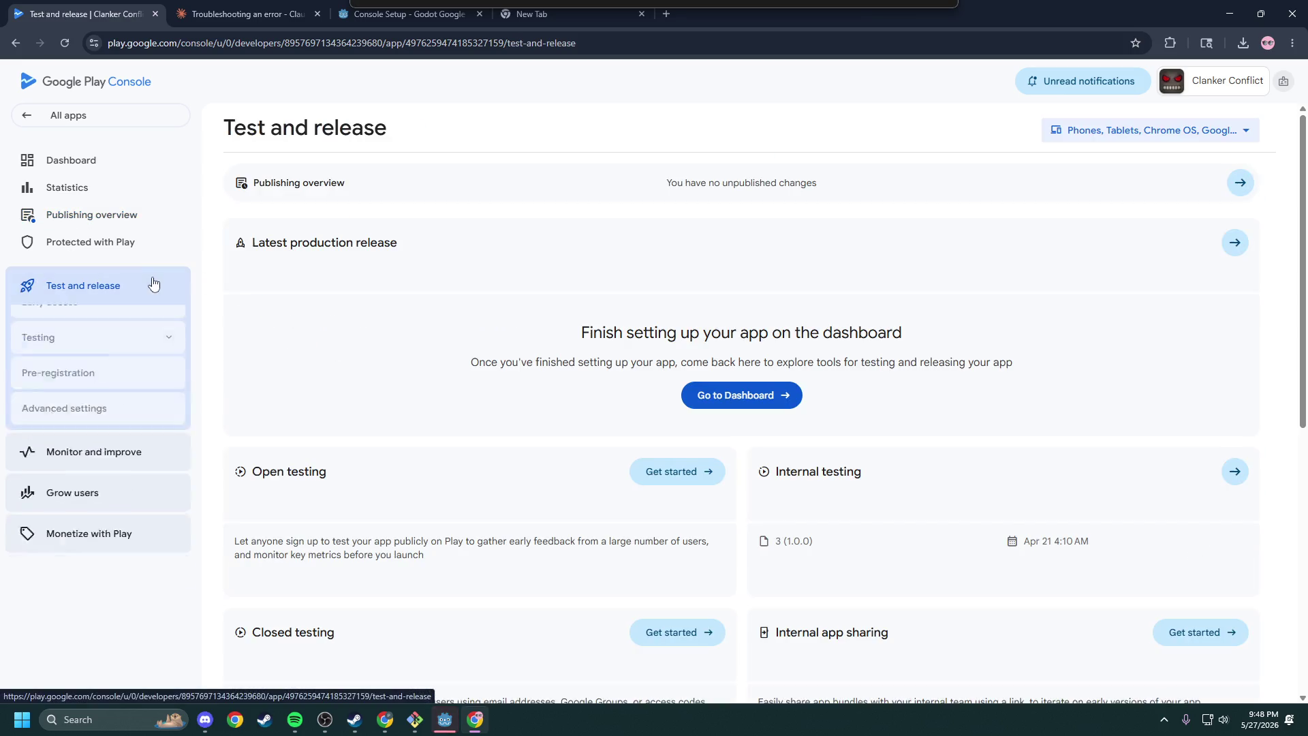
left_click(81, 428)
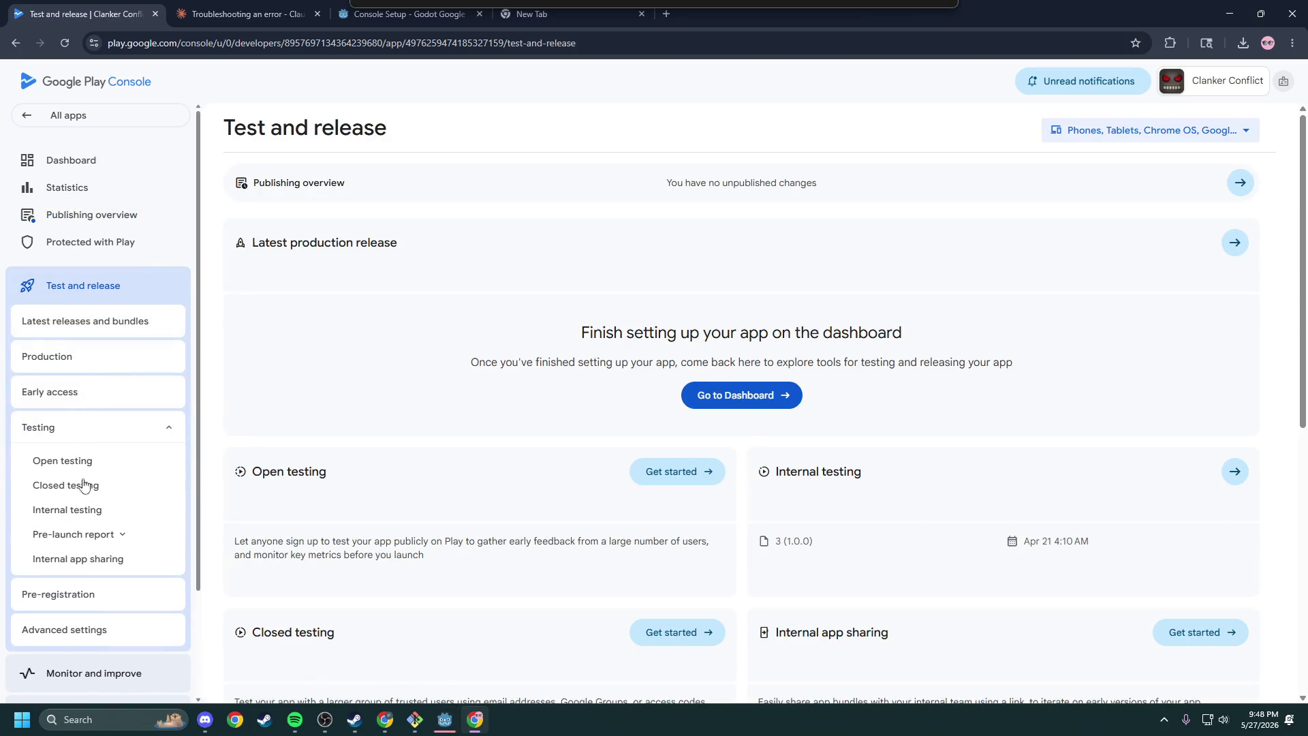
left_click(78, 509)
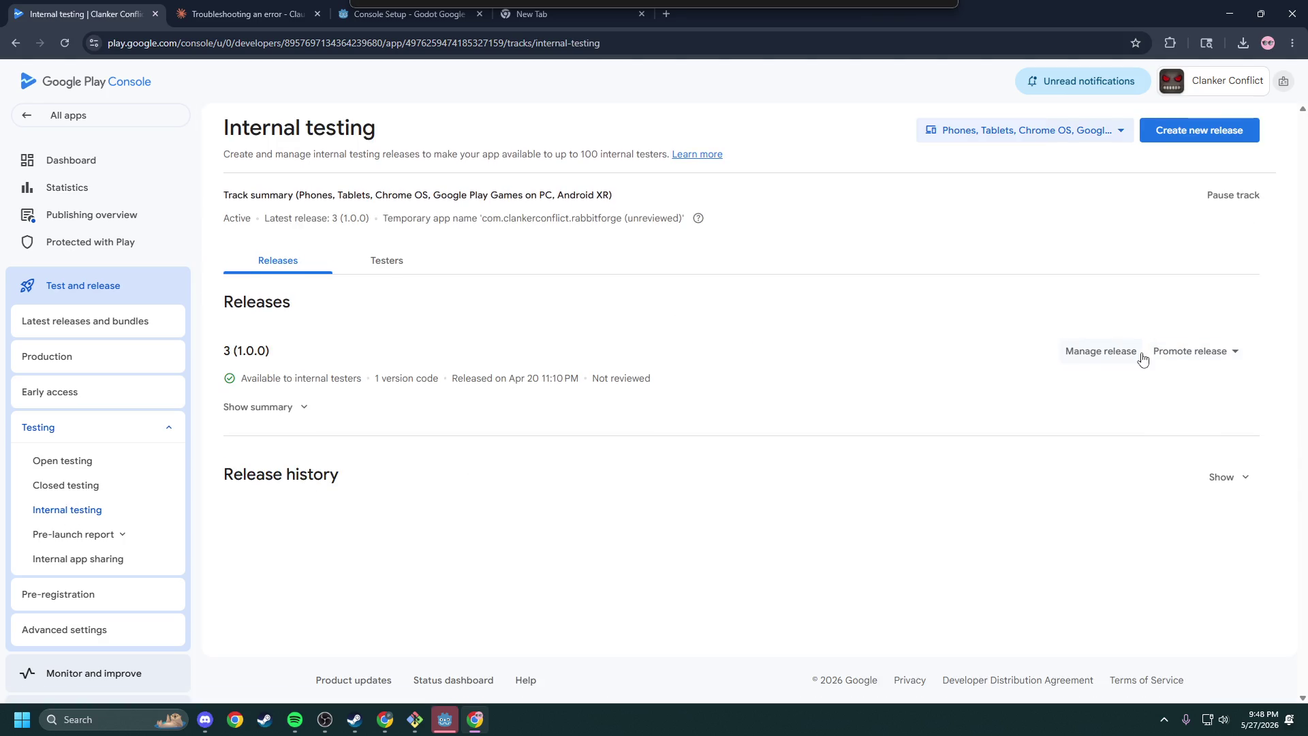
Create a new internal testing release with Play Games Sidekick enabled
left_click(1199, 130)
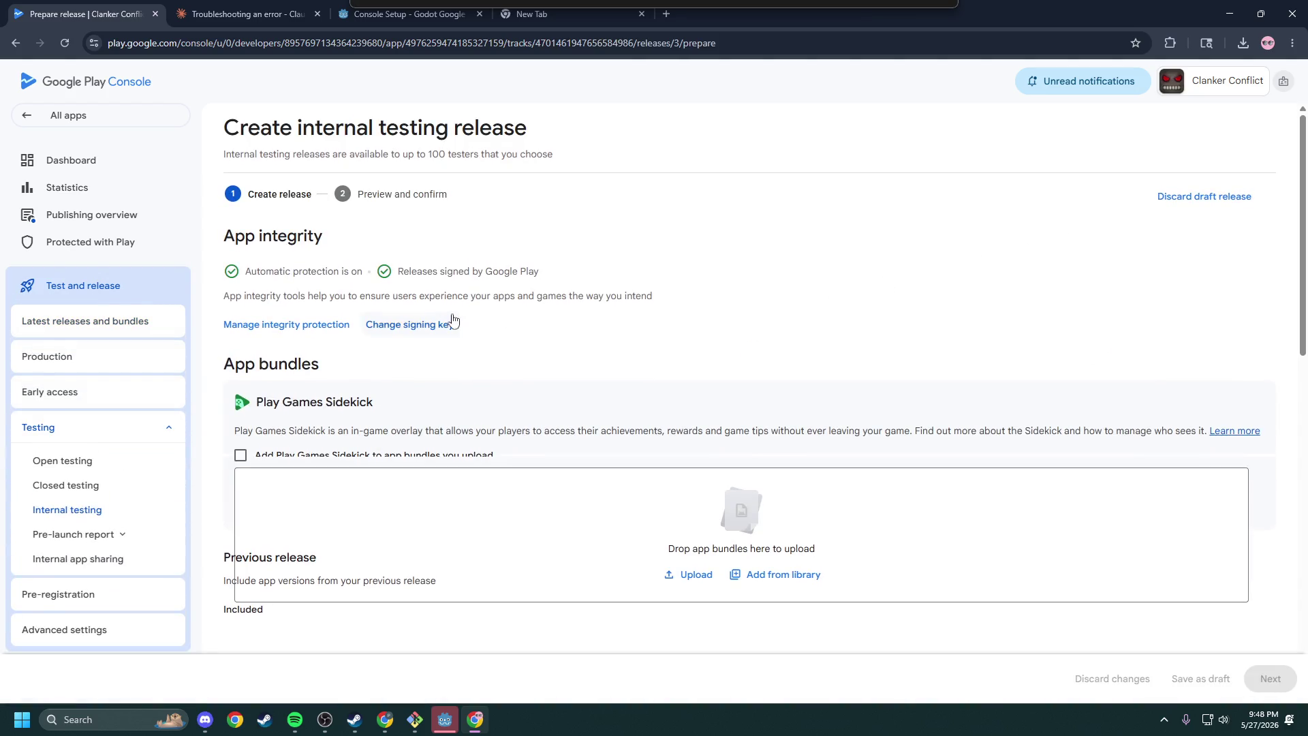
scroll(278, 330, "down", 1)
left_click(418, 387)
scroll(419, 390, "down", 2)
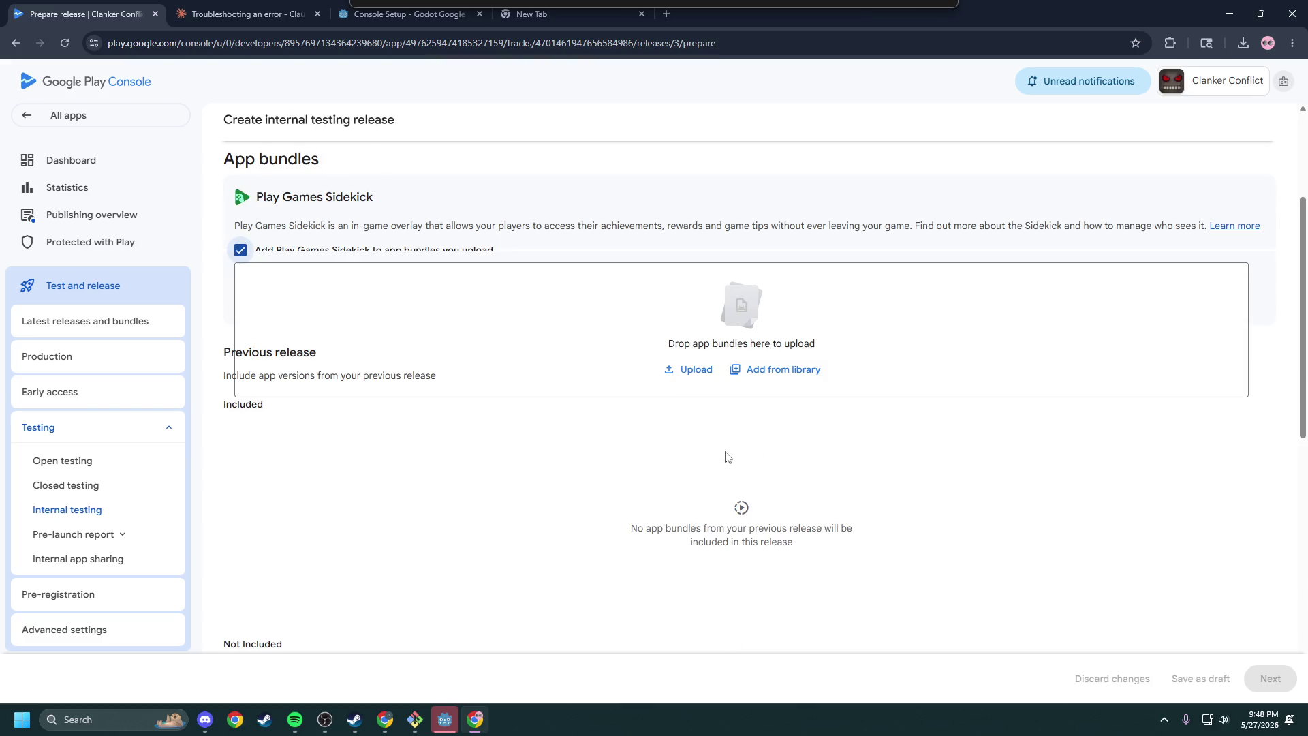
Upload ClankerConflict.aab as the release's app bundle and return to Godot
left_click(682, 370)
left_click(204, 243)
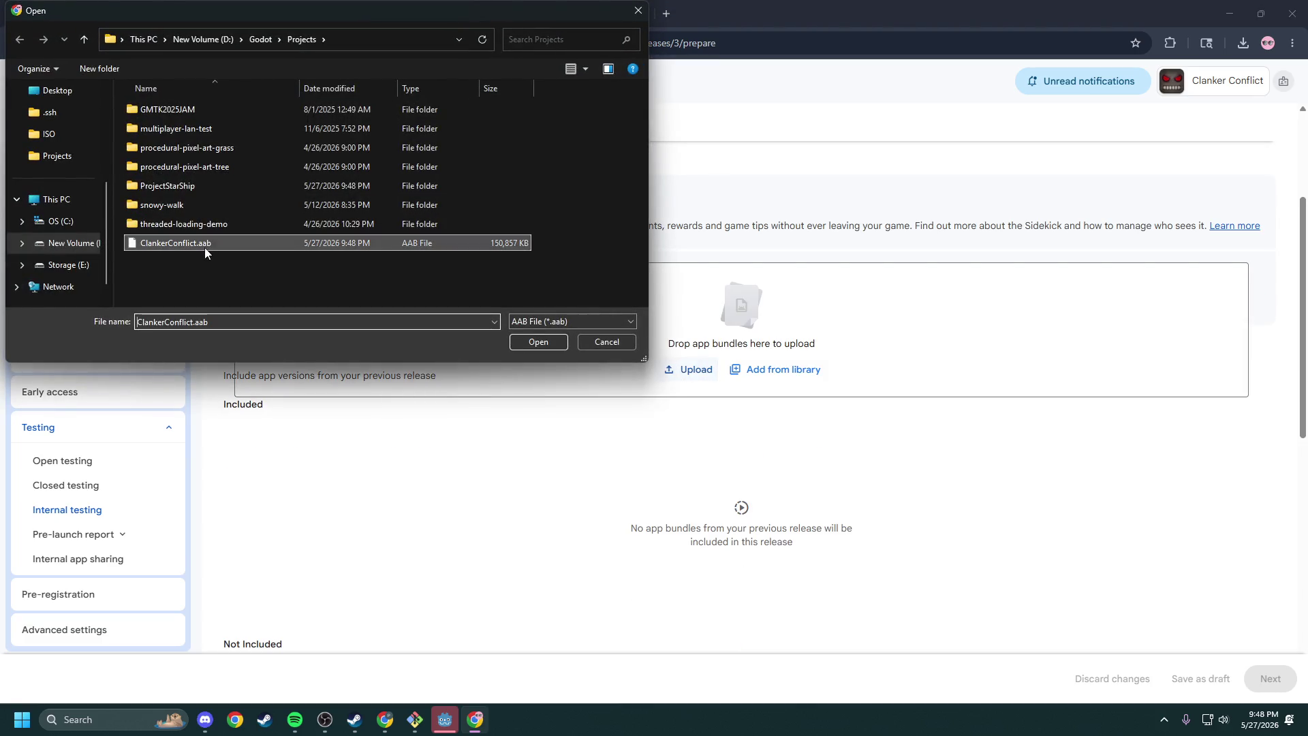
left_click(446, 722)
left_click(446, 722)
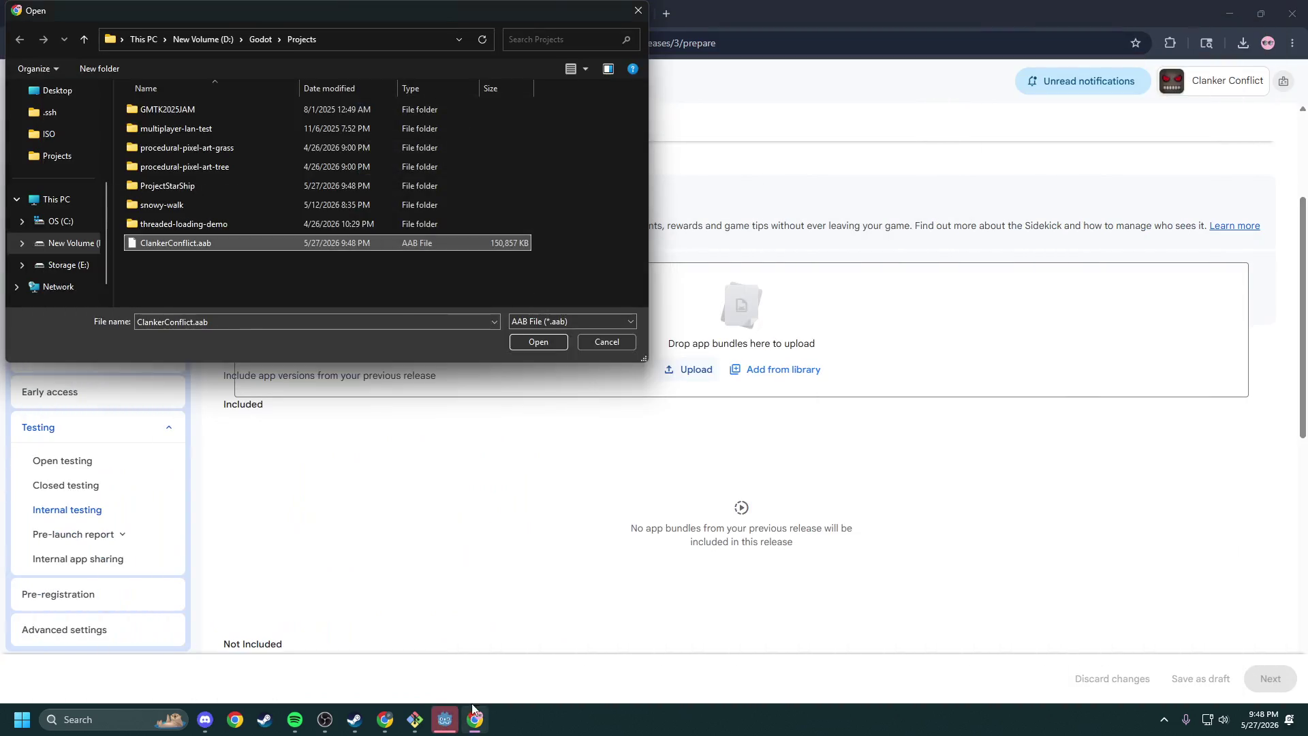
left_click(536, 342)
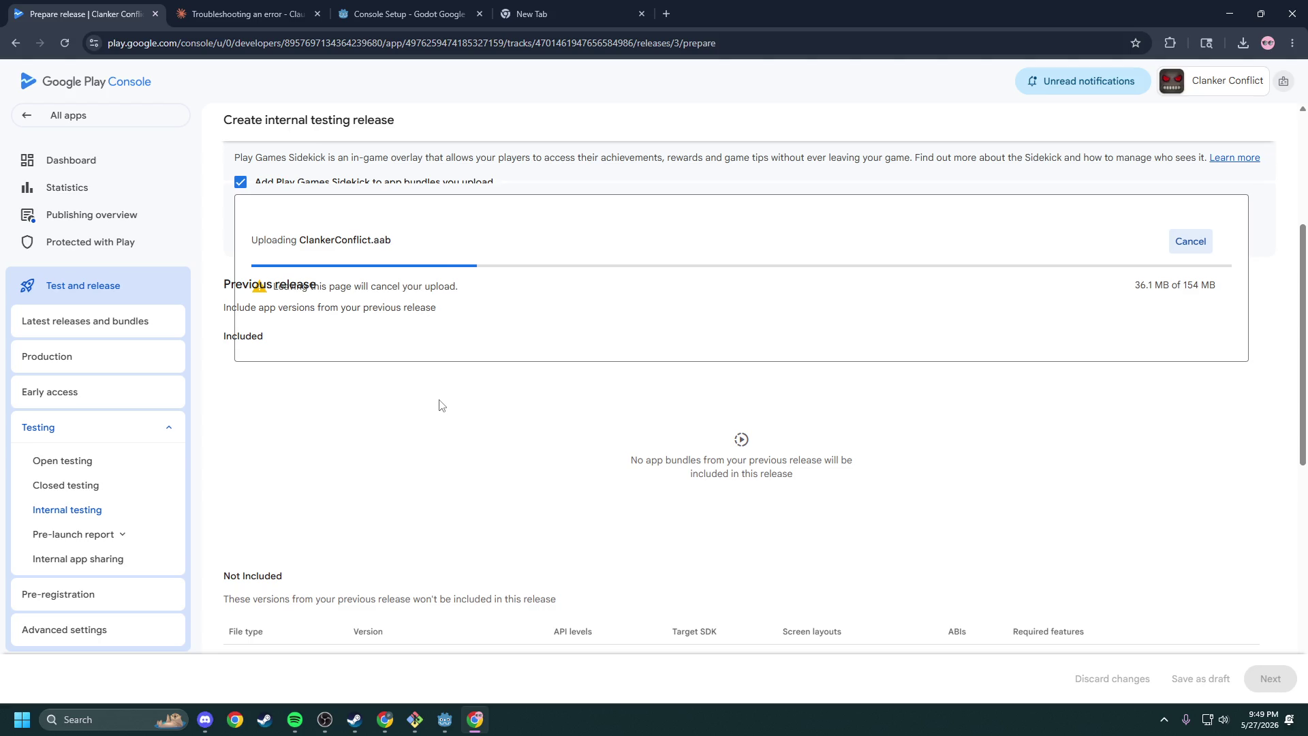
left_click(1229, 13)
left_click(444, 717)
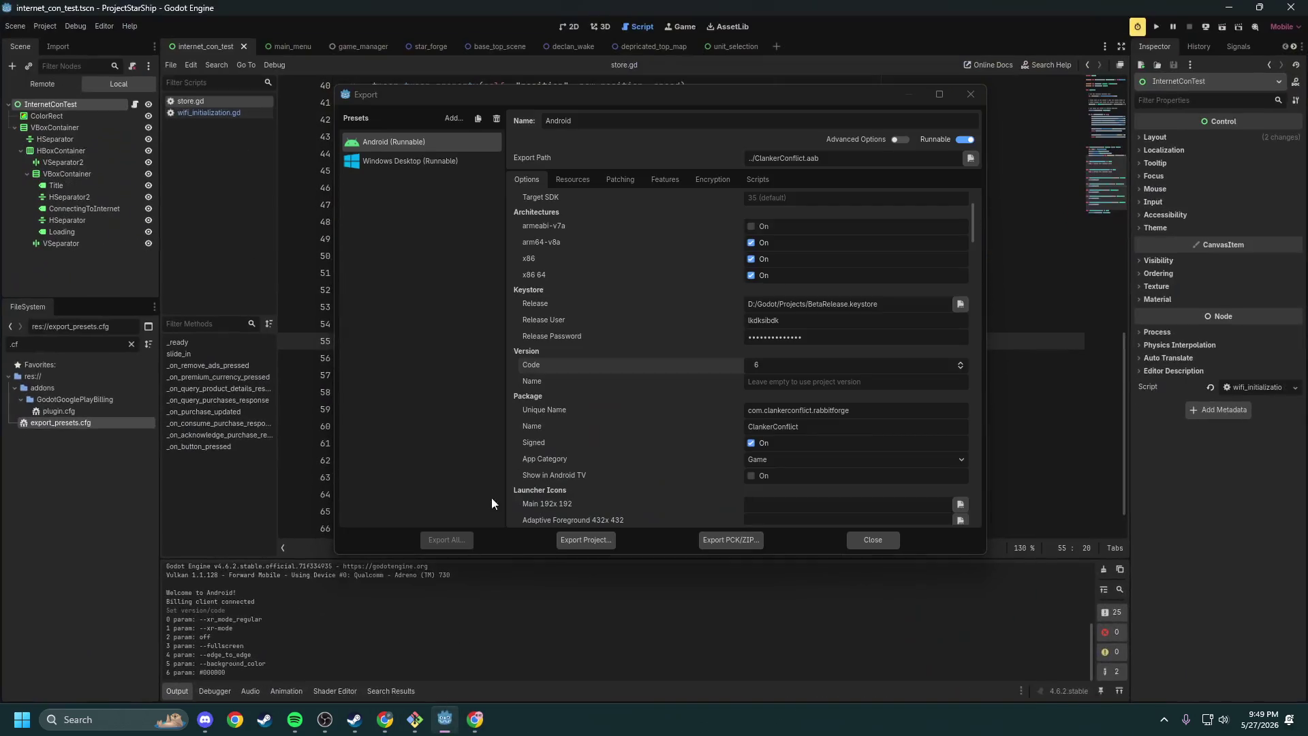
Close the Export dialog and review the store's response handler functions in the script
left_click(970, 93)
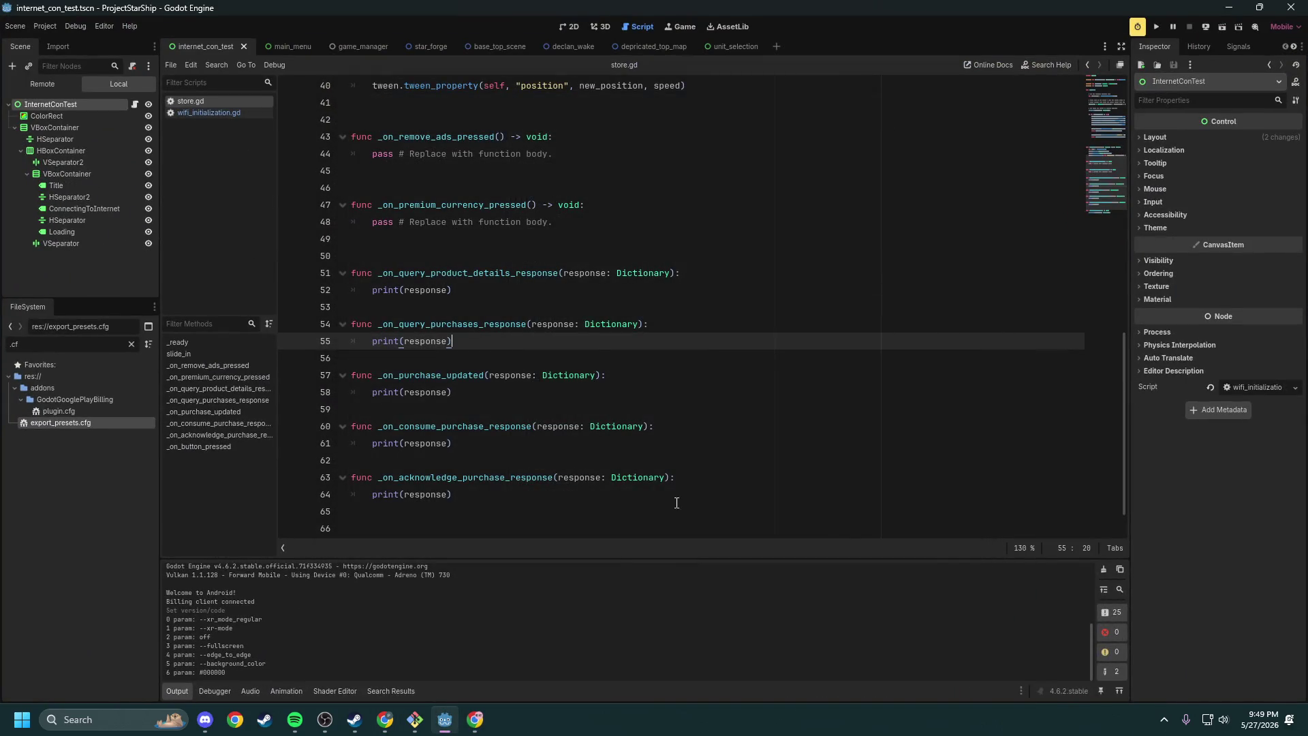
left_click_drag(669, 498, 196, 212)
left_click(746, 294)
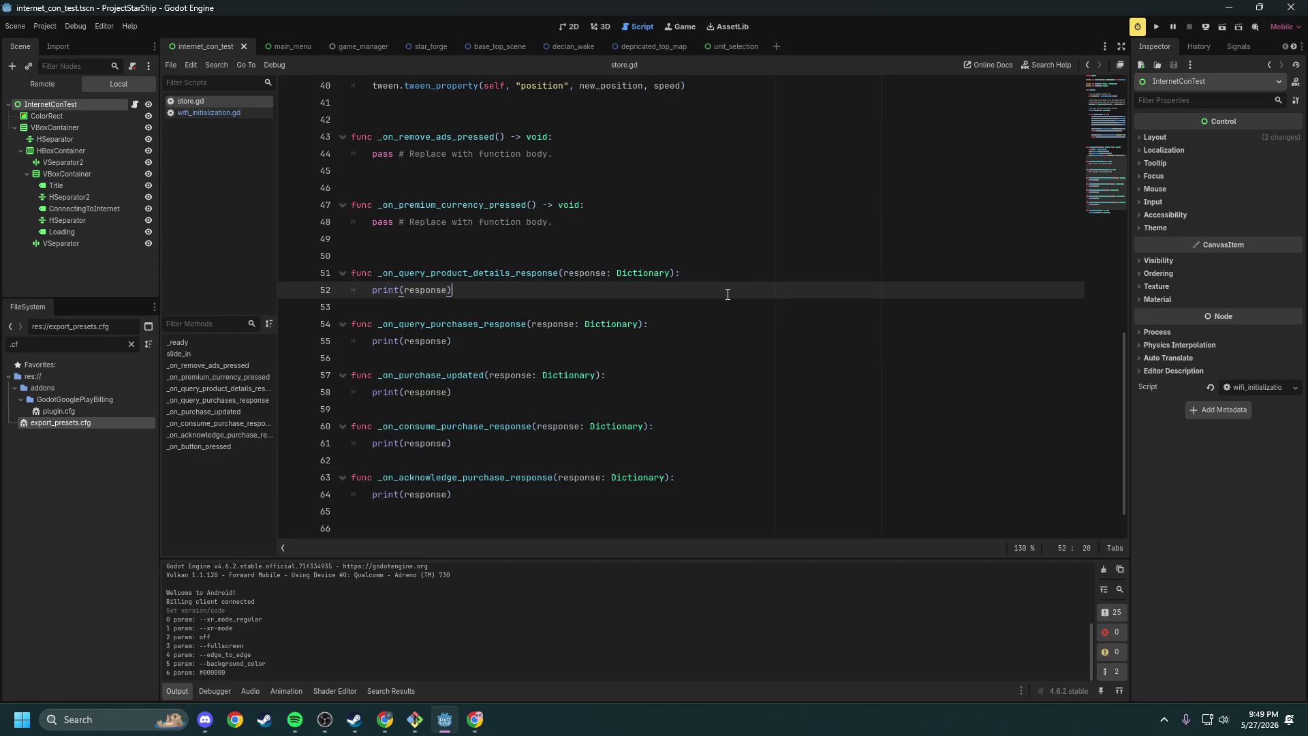
scroll(722, 287, "up", 5)
scroll(688, 189, "down", 4)
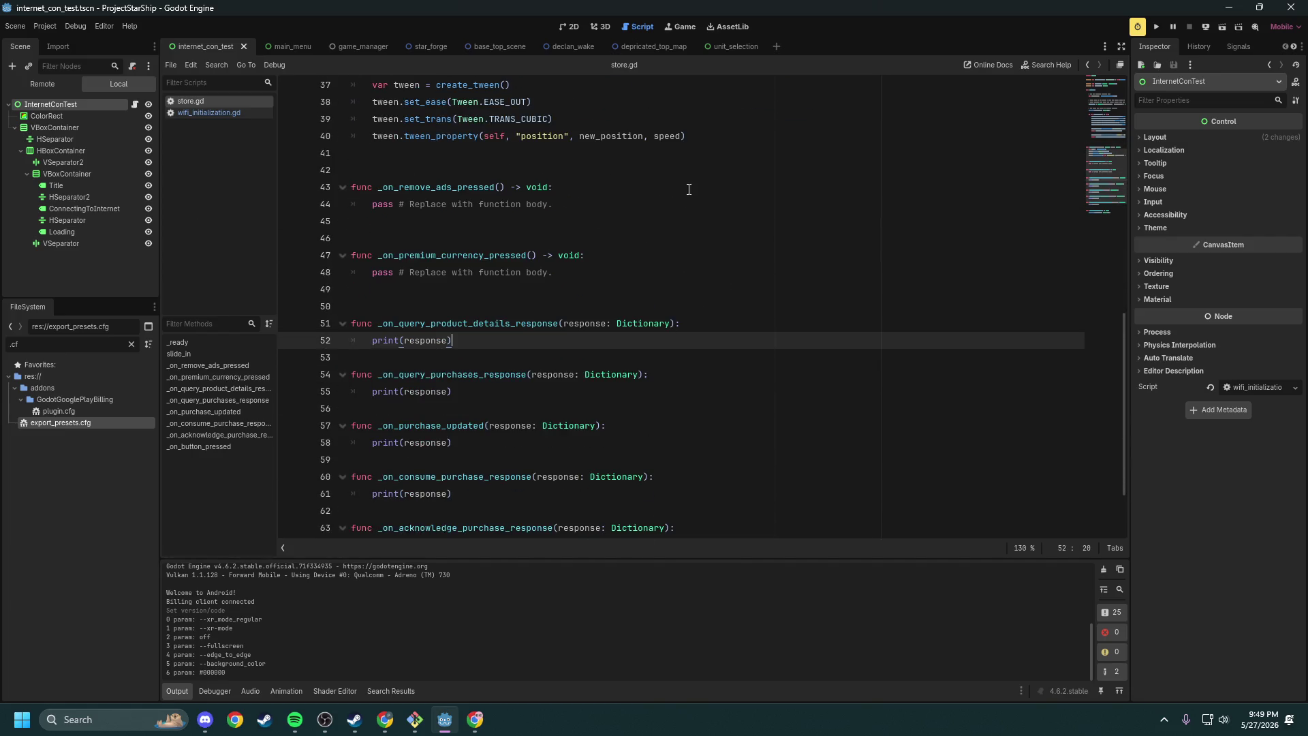
Switch to the 2D workspace and open the main_menu scene with its Store panel
left_click(571, 25)
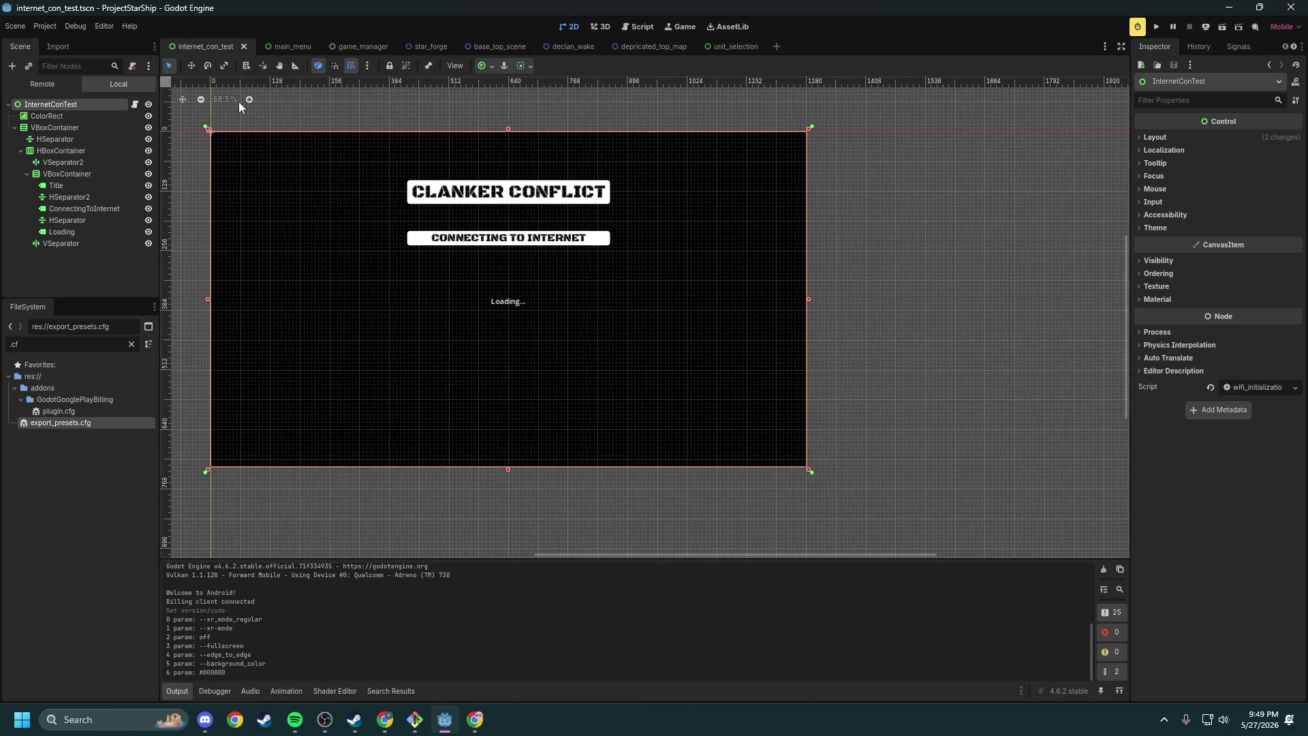
left_click(288, 46)
scroll(607, 306, "up", 3)
scroll(678, 298, "up", 1)
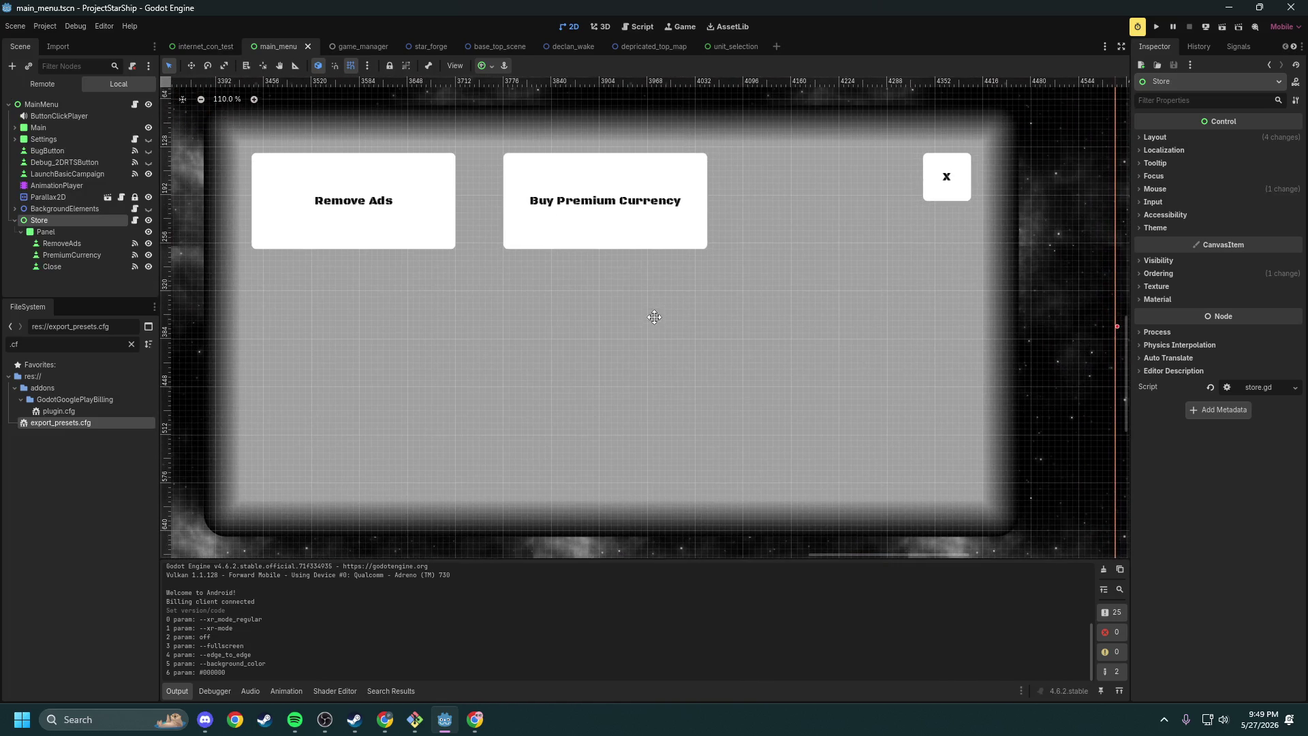
Add a Label child node under the Store's Panel
left_click(60, 235)
right_click(53, 235)
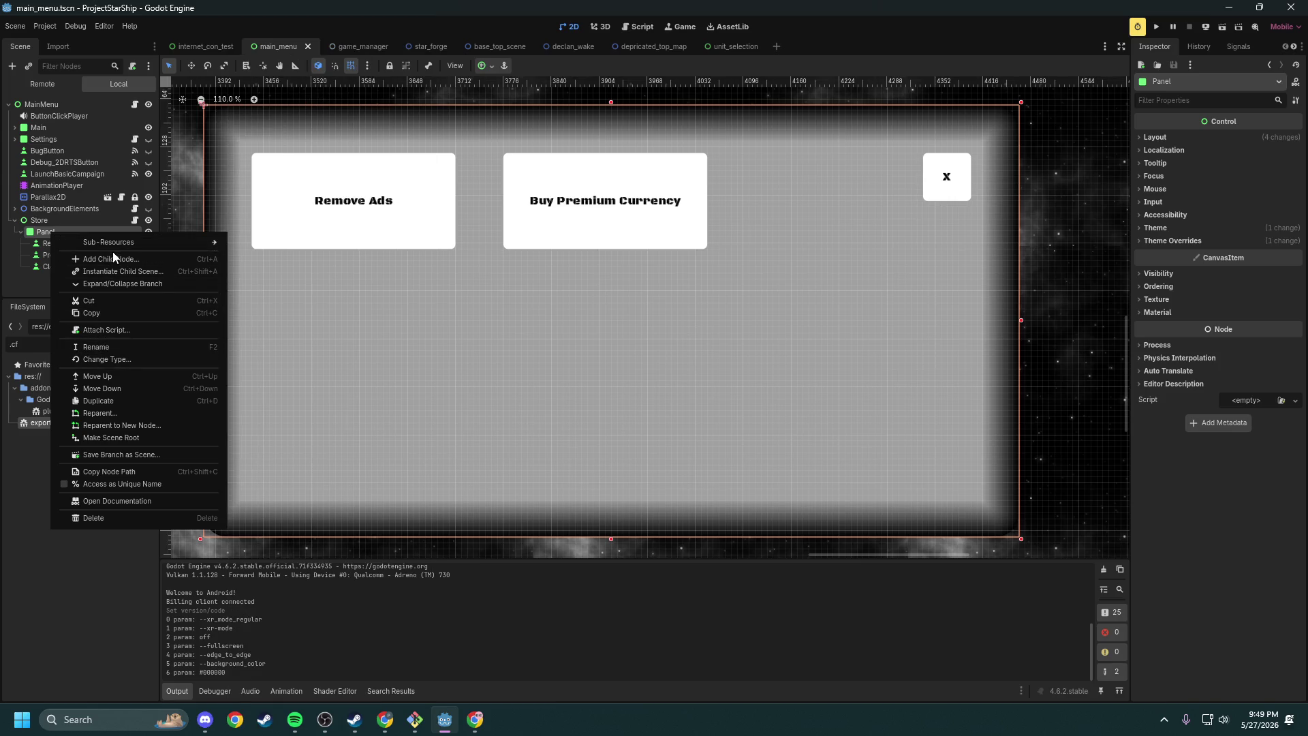
left_click(112, 259)
type("label")
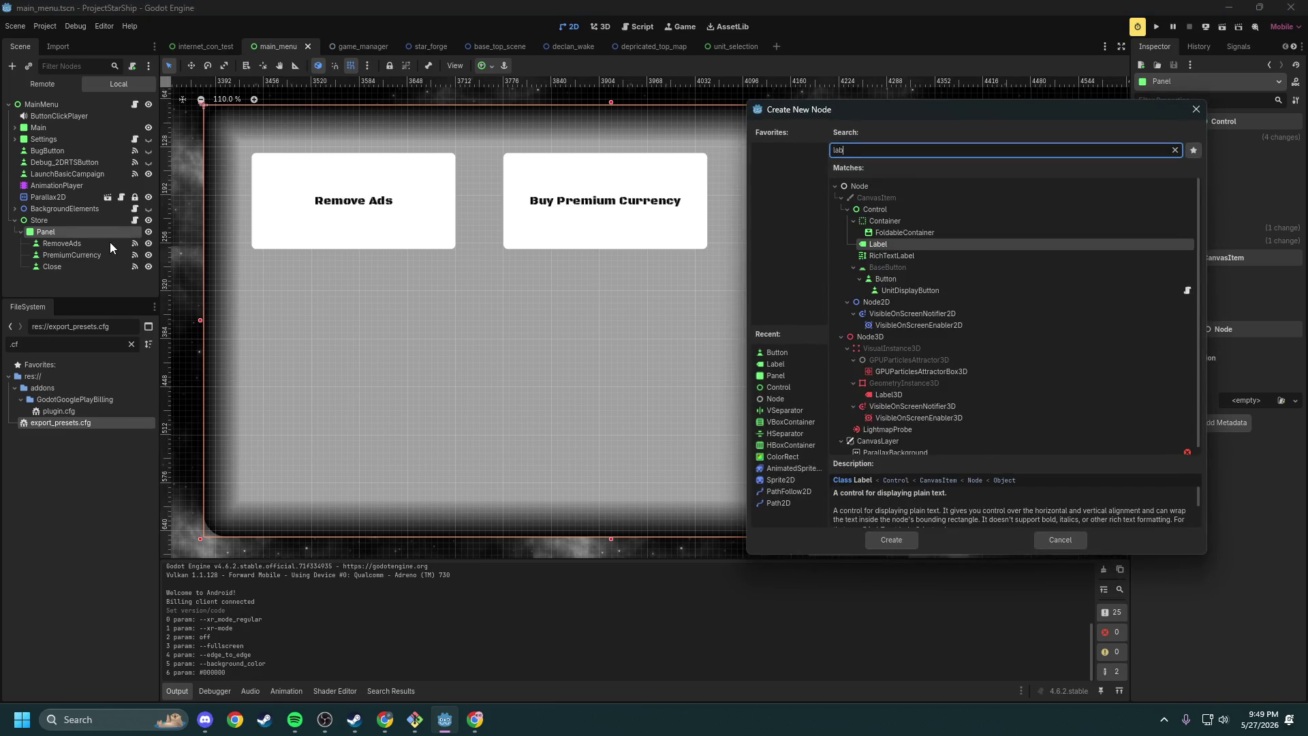
key("Return")
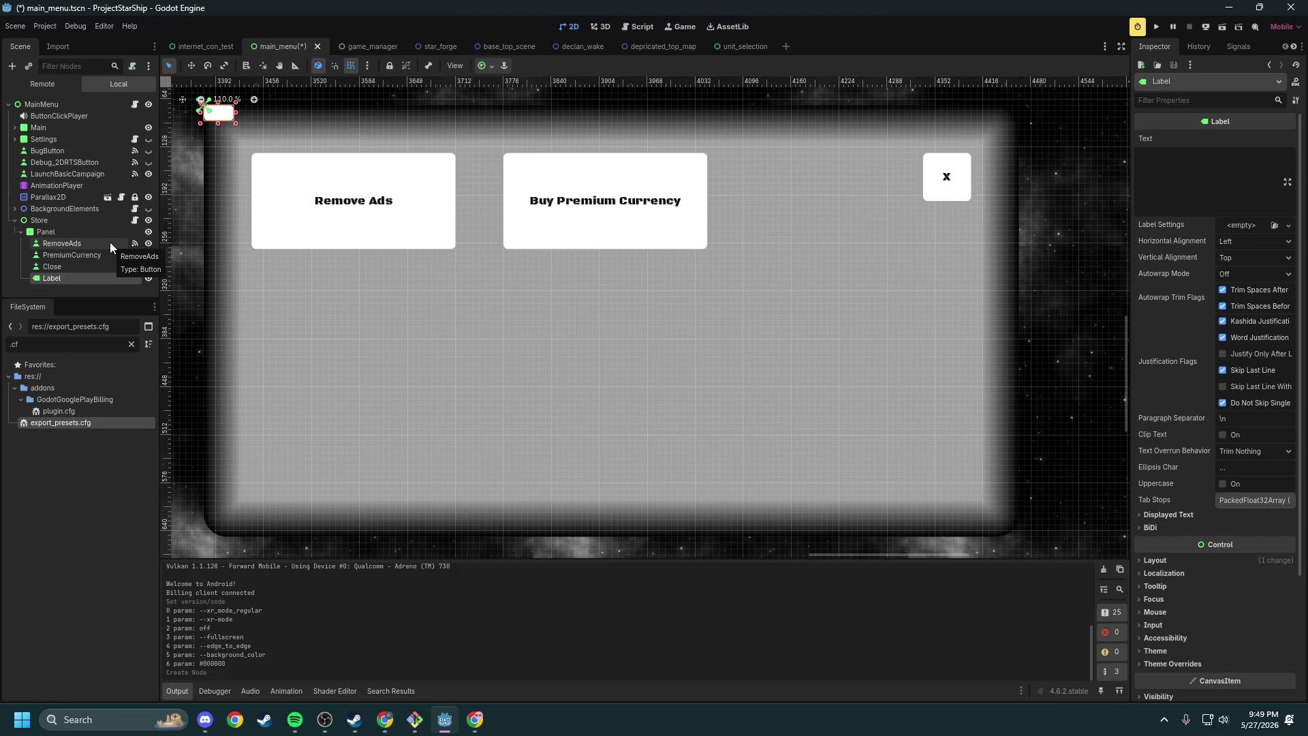
Position the Label on the panel's right below the X button and save main_menu.tscn
mouse_move(218, 112)
left_mouse_down()
mouse_move(472, 335)
mouse_move(504, 388)
mouse_move(554, 419)
mouse_move(538, 422)
mouse_move(536, 410)
mouse_move(808, 483)
mouse_move(901, 527)
left_mouse_up()
scroll(538, 402, "up", 3)
scroll(553, 417, "up", 6)
scroll(535, 409, "down", 4)
scroll(765, 430, "down", 5)
scroll(680, 414, "up", 1)
key("w")
mouse_move(706, 401)
left_mouse_down()
mouse_move(817, 342)
mouse_move(861, 227)
mouse_move(884, 277)
mouse_move(903, 273)
left_mouse_up()
key("q")
left_click(1171, 197)
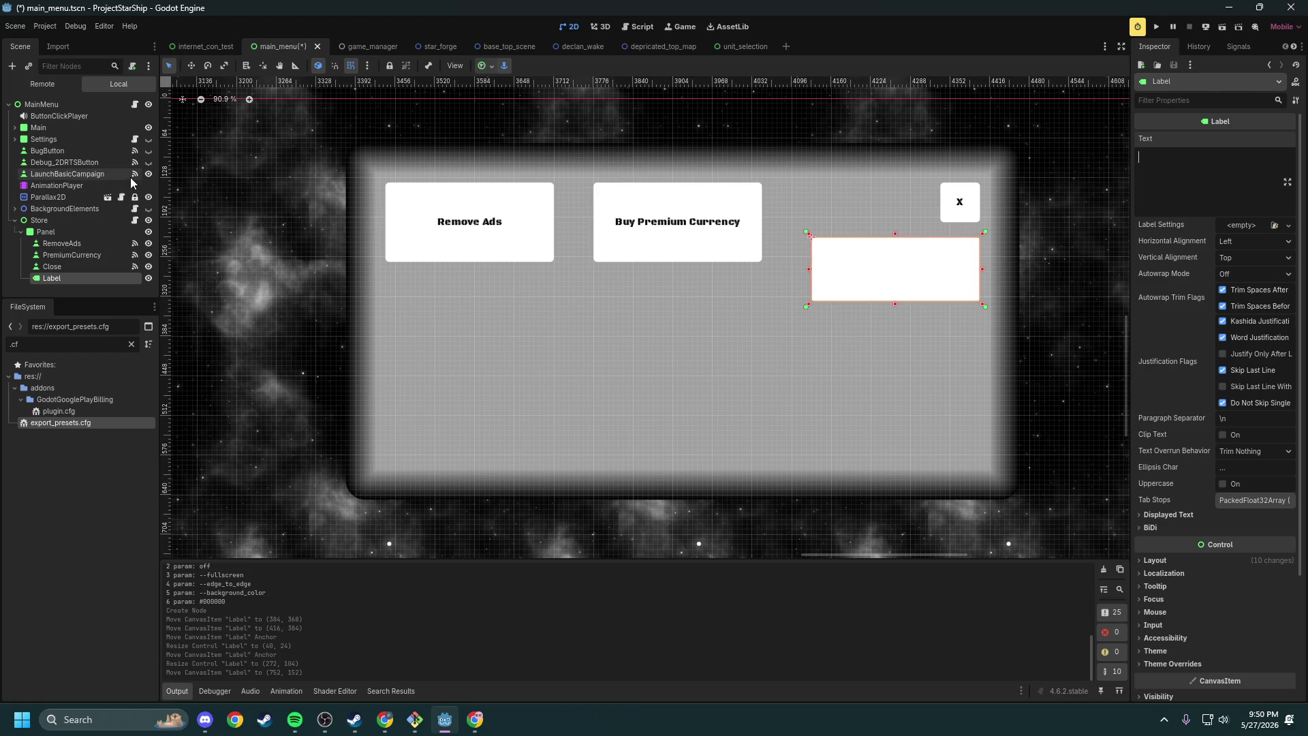
key("ctrl+s")
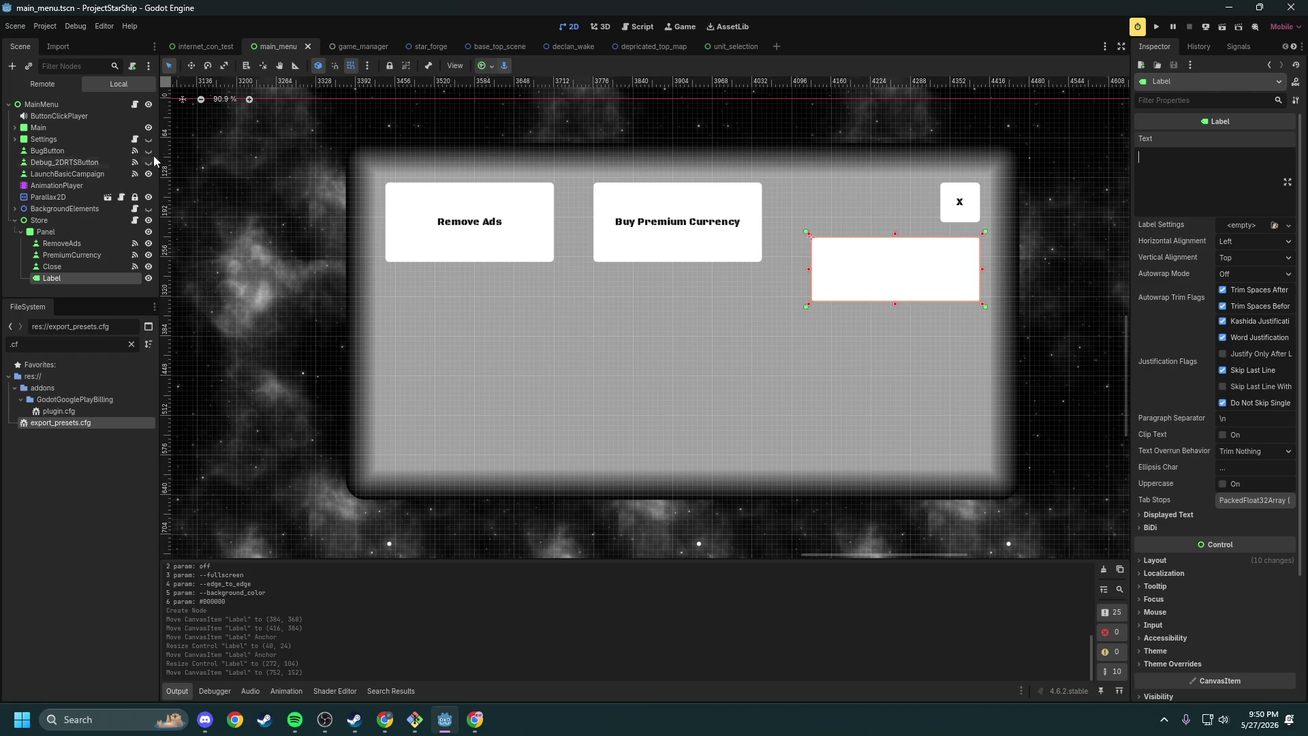
Review the purchase response handler functions in store.gd
left_click(135, 220)
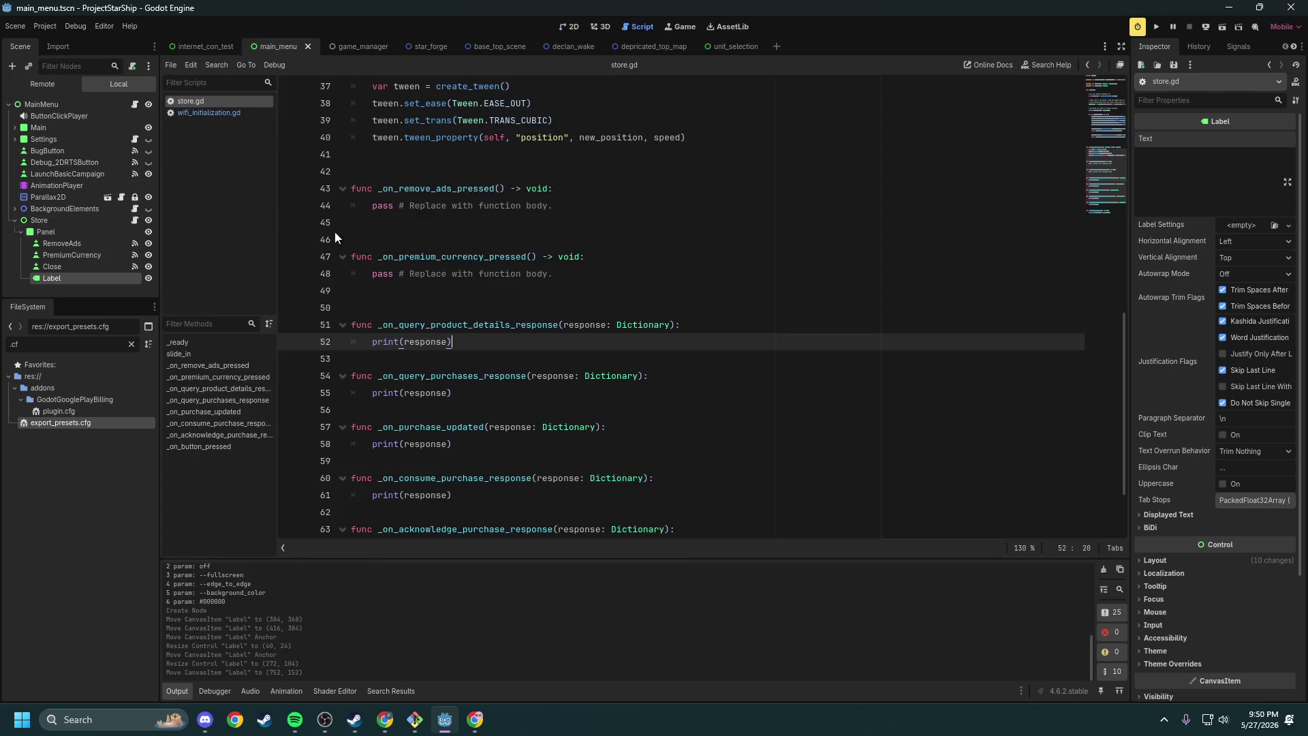
double_click(438, 327)
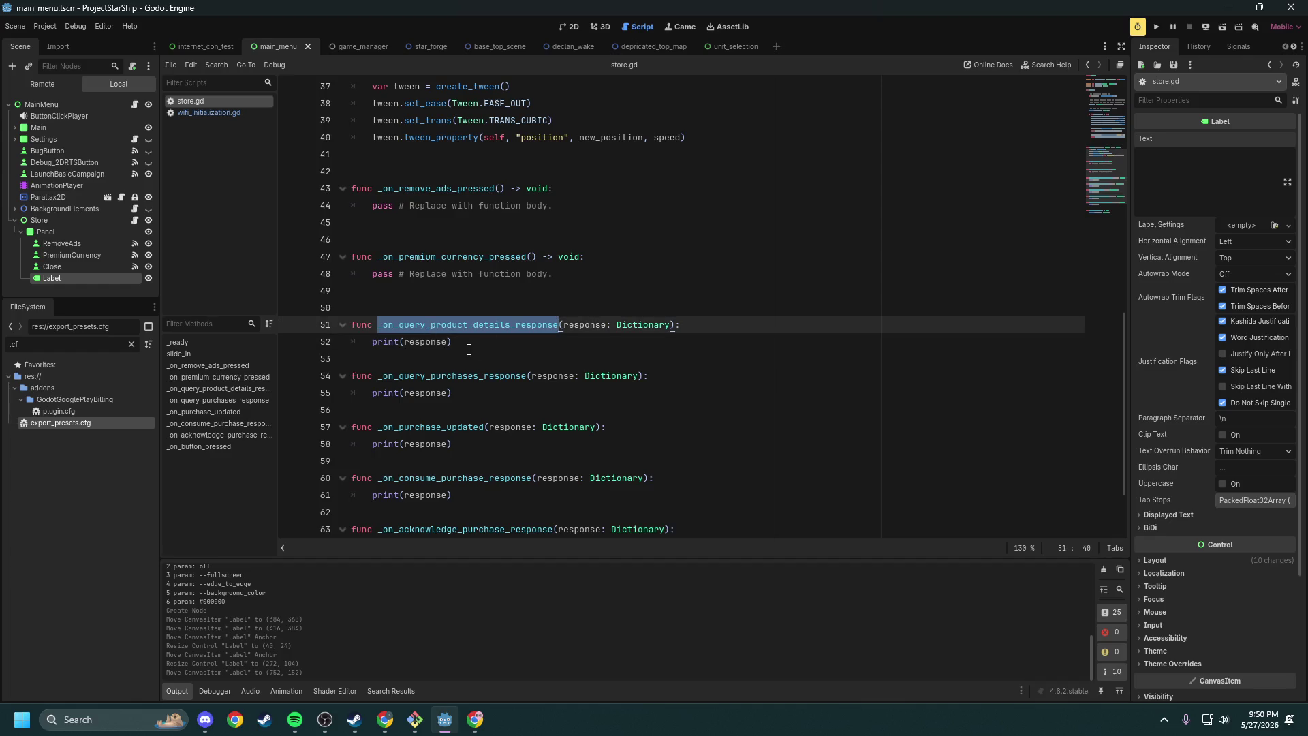
left_click(469, 349)
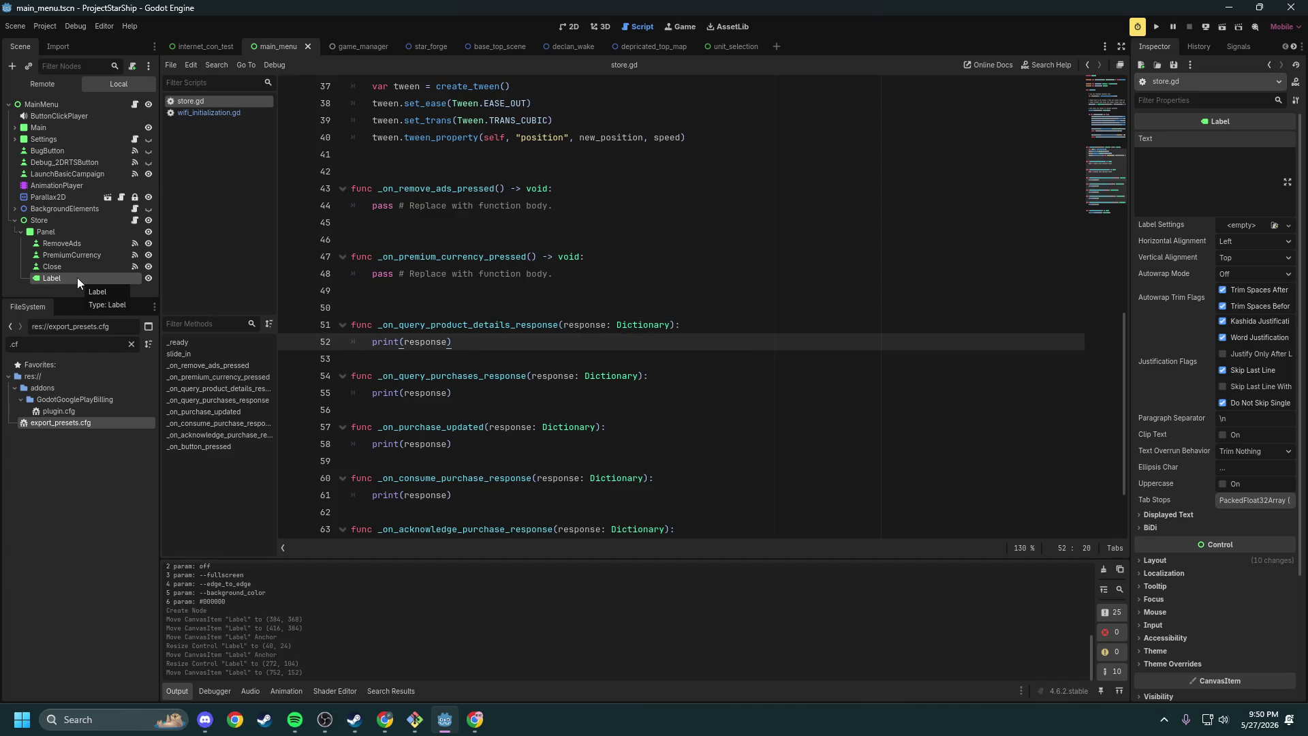
scroll(478, 310, "down", 2)
left_click_drag(493, 451, 356, 184)
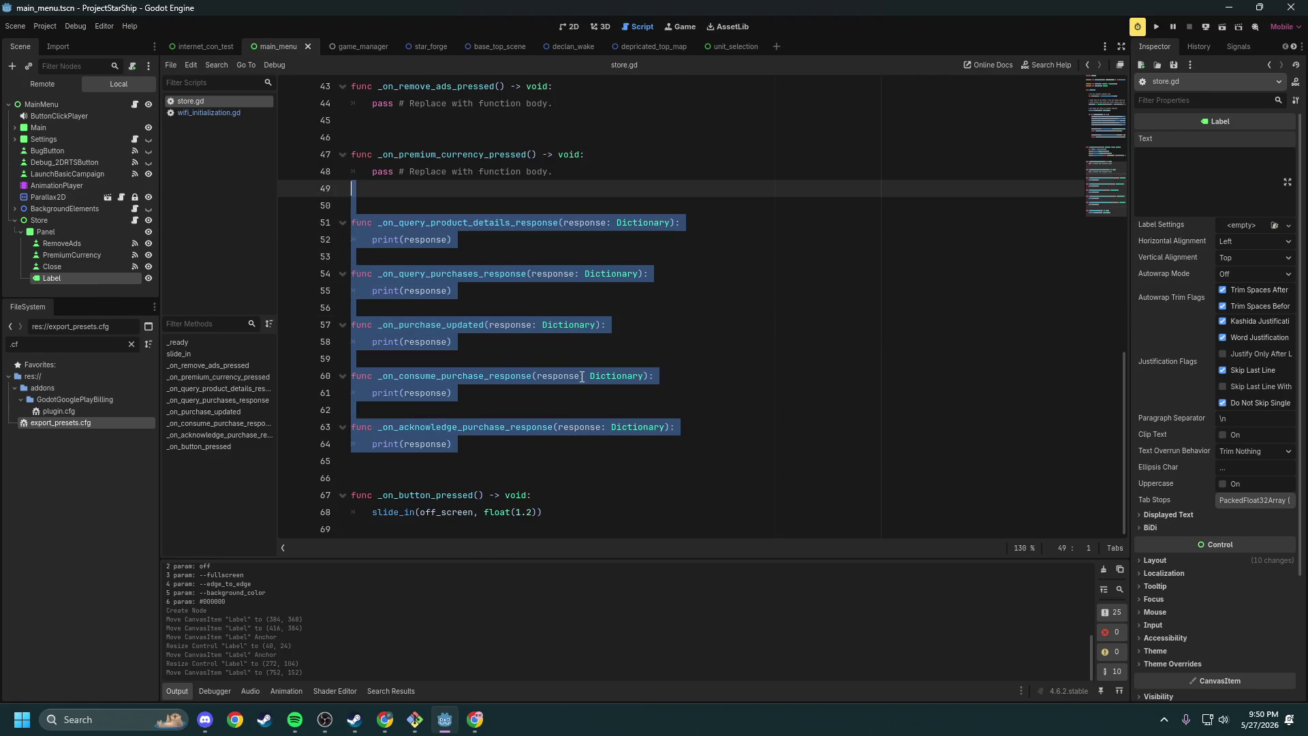
left_click(574, 376)
Rename the new Label node to DebugLabel
right_click(67, 279)
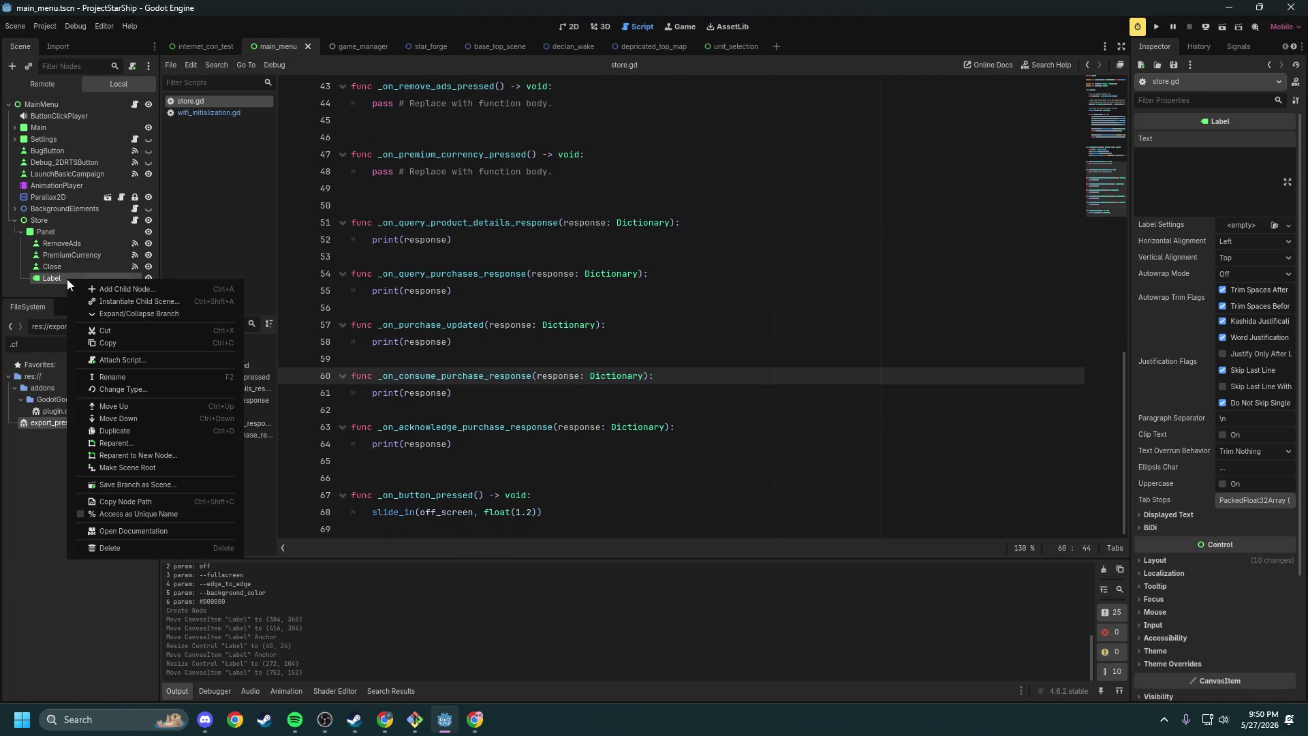
key("F2")
left_click(66, 281)
type("DebugLa")
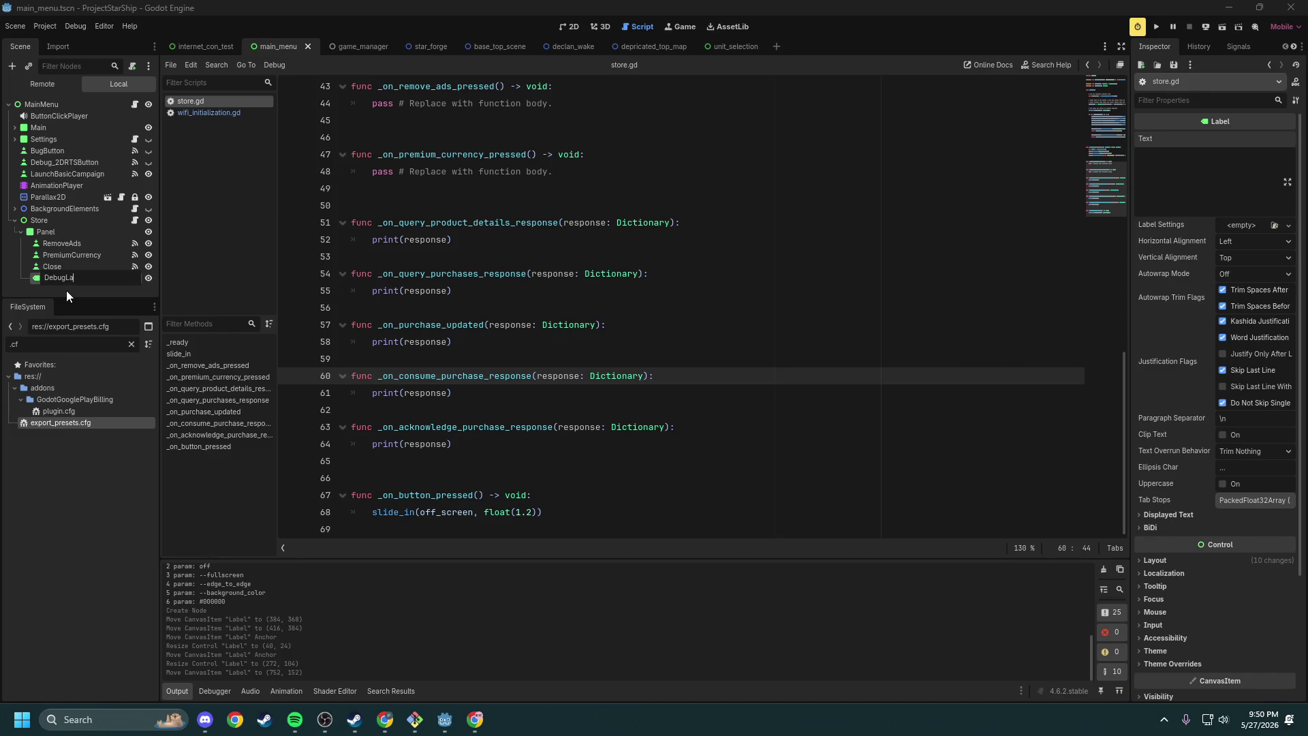
type("bel")
key("Return")
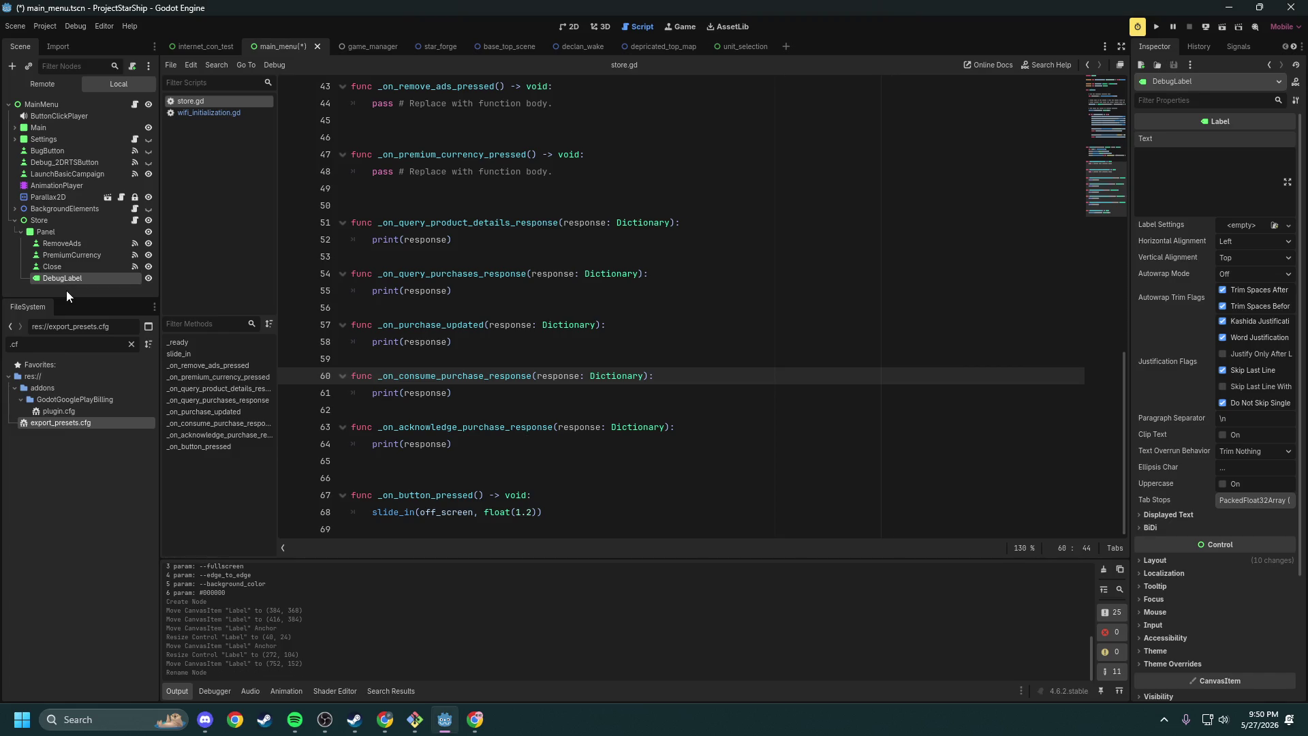
Check the bundle upload progress on the Play Console release page
left_click(475, 719)
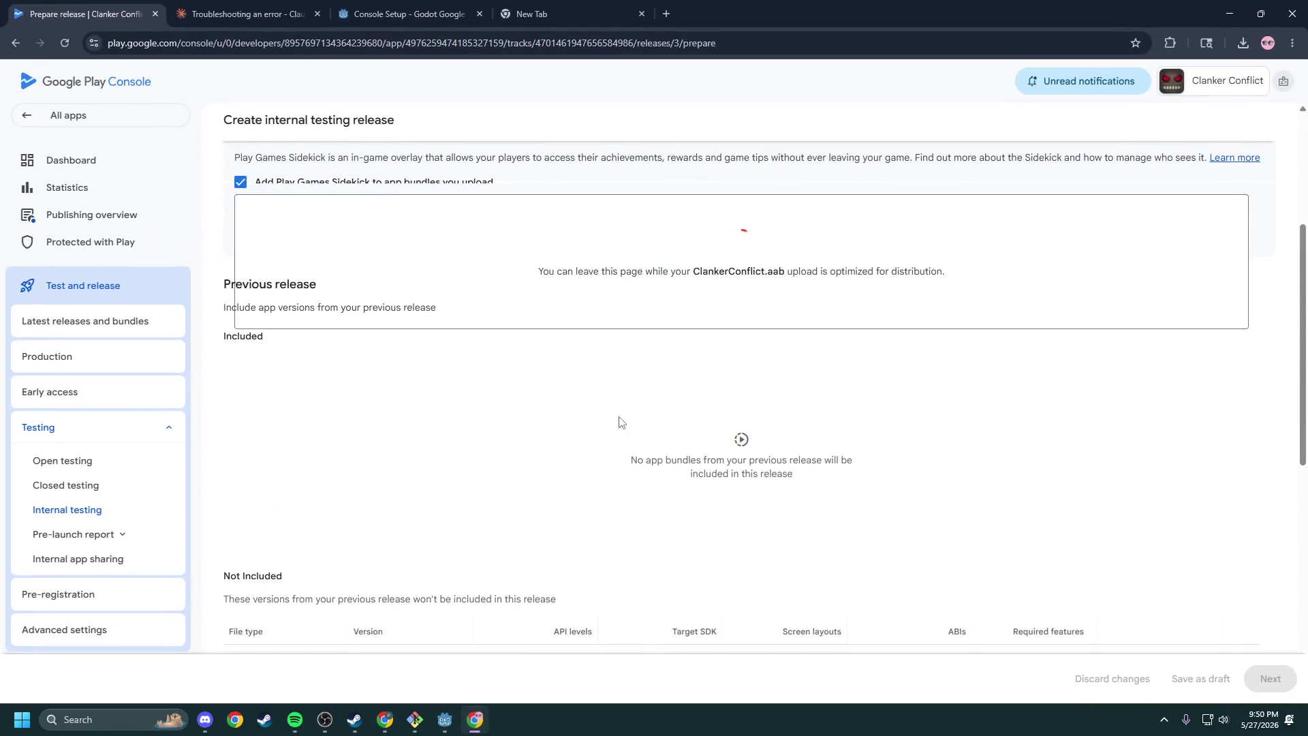
scroll(731, 207, "up", 1)
scroll(483, 401, "down", 1)
left_click(1229, 14)
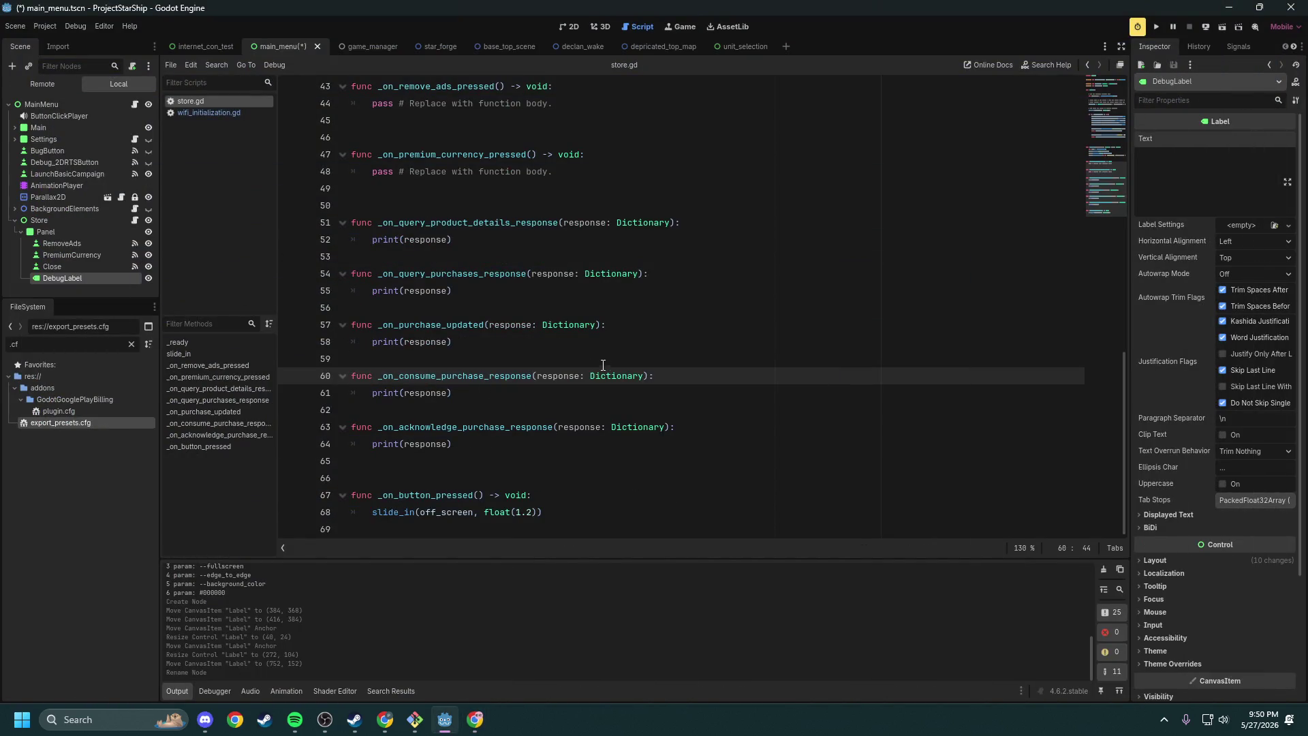
Add an empty line below print(response) in the product details handler
scroll(600, 362, "up", 3)
scroll(541, 346, "up", 11)
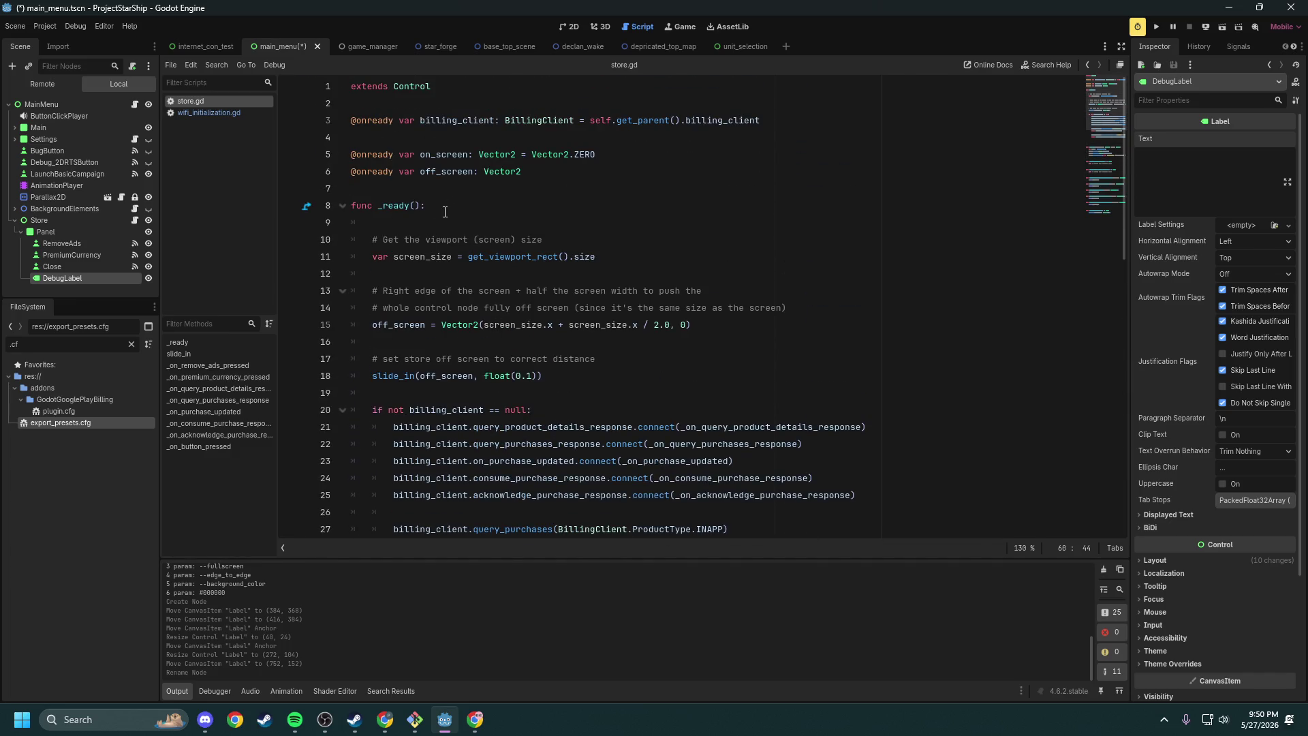
scroll(444, 212, "down", 14)
left_click(477, 243)
left_click_drag(476, 245, 382, 240)
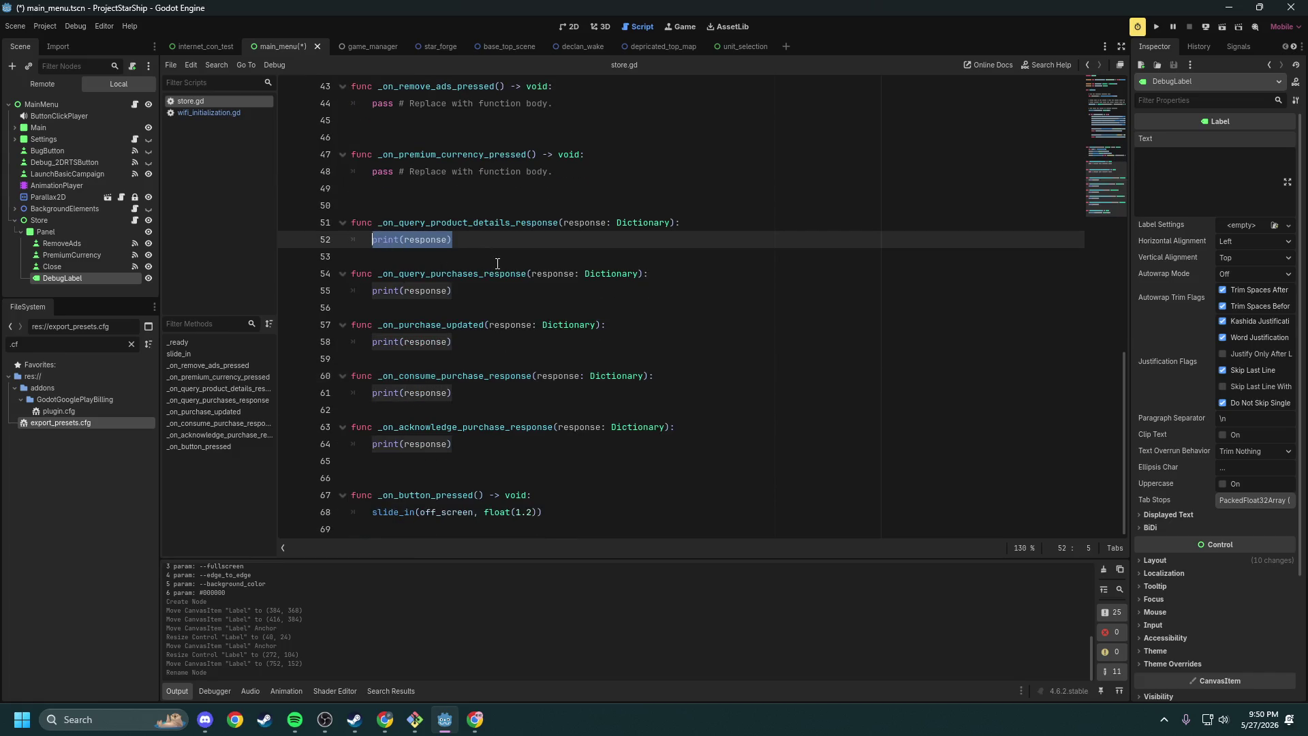
key("End")
key("Return")
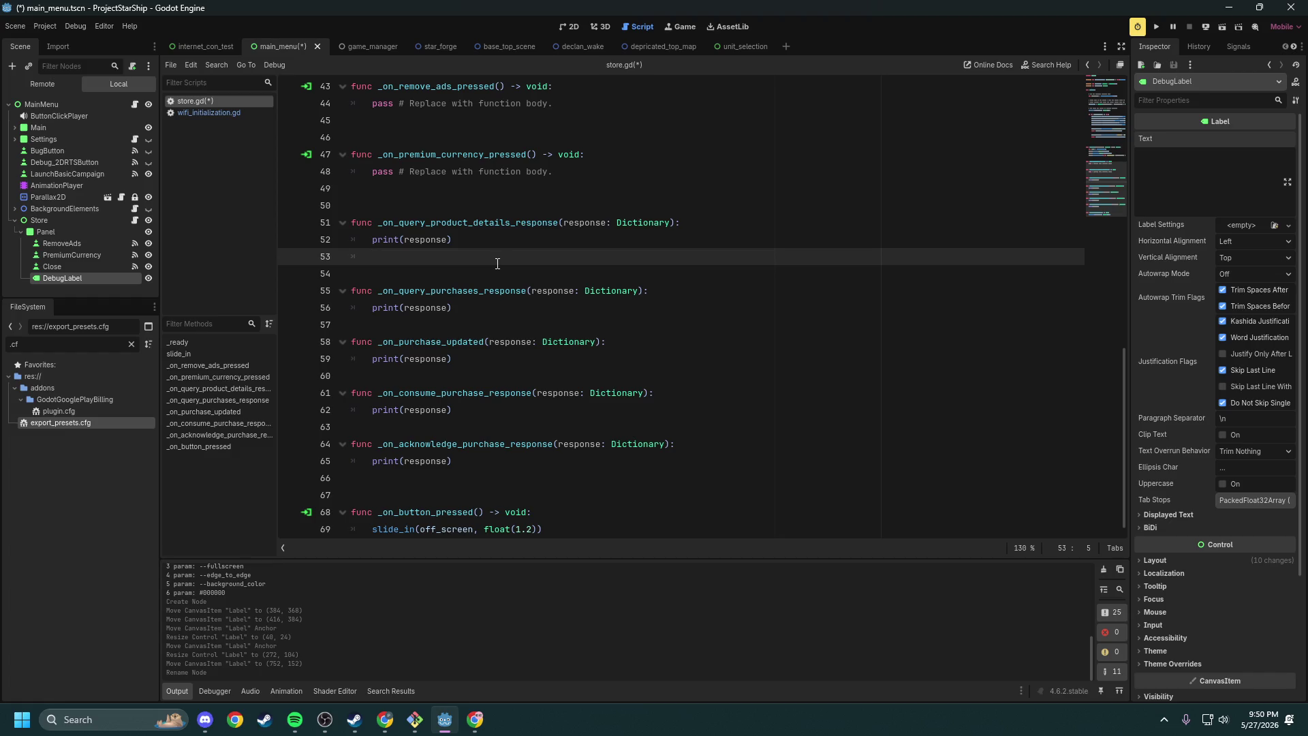
scroll(504, 245, "up", 14)
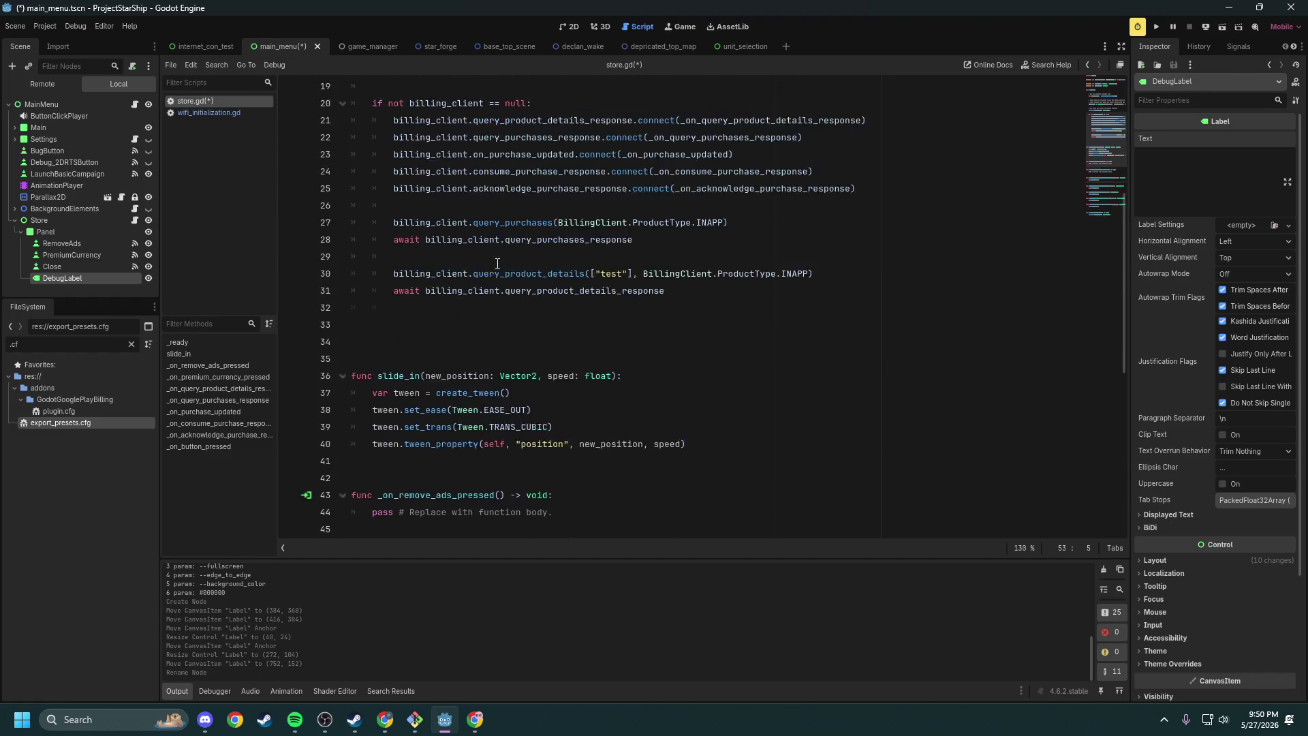
left_click(522, 191)
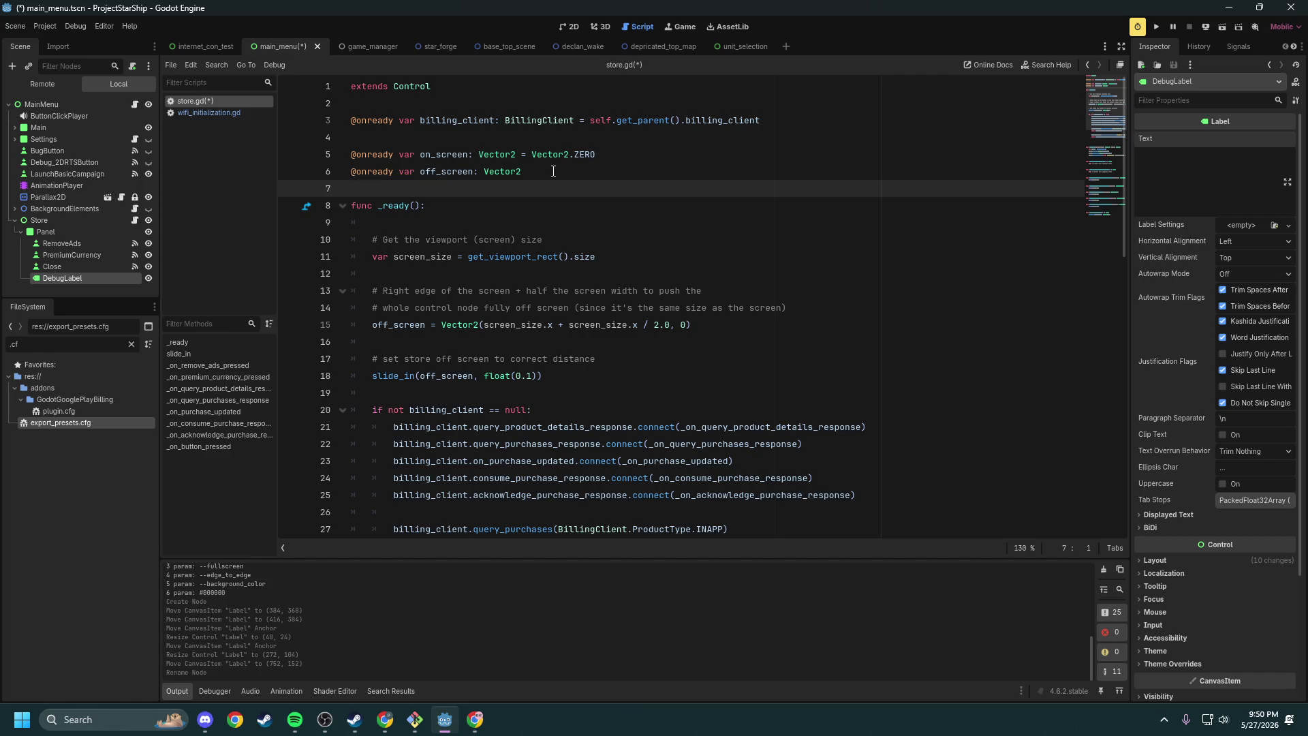
mouse_move(51, 278)
left_mouse_down()
mouse_move(384, 244)
mouse_move(71, 271)
mouse_move(248, 255)
mouse_move(476, 189)
left_mouse_up()
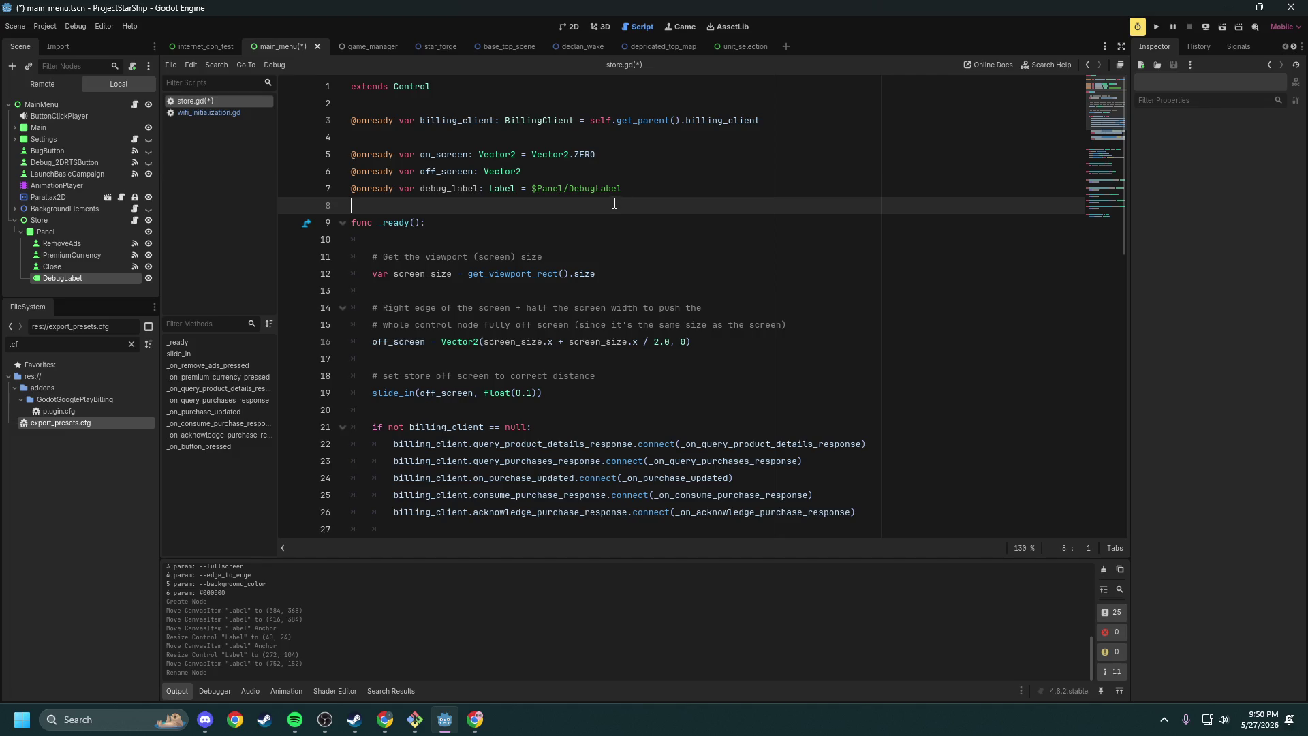
double_click(476, 189)
key("ctrl+c")
scroll(488, 239, "down", 15)
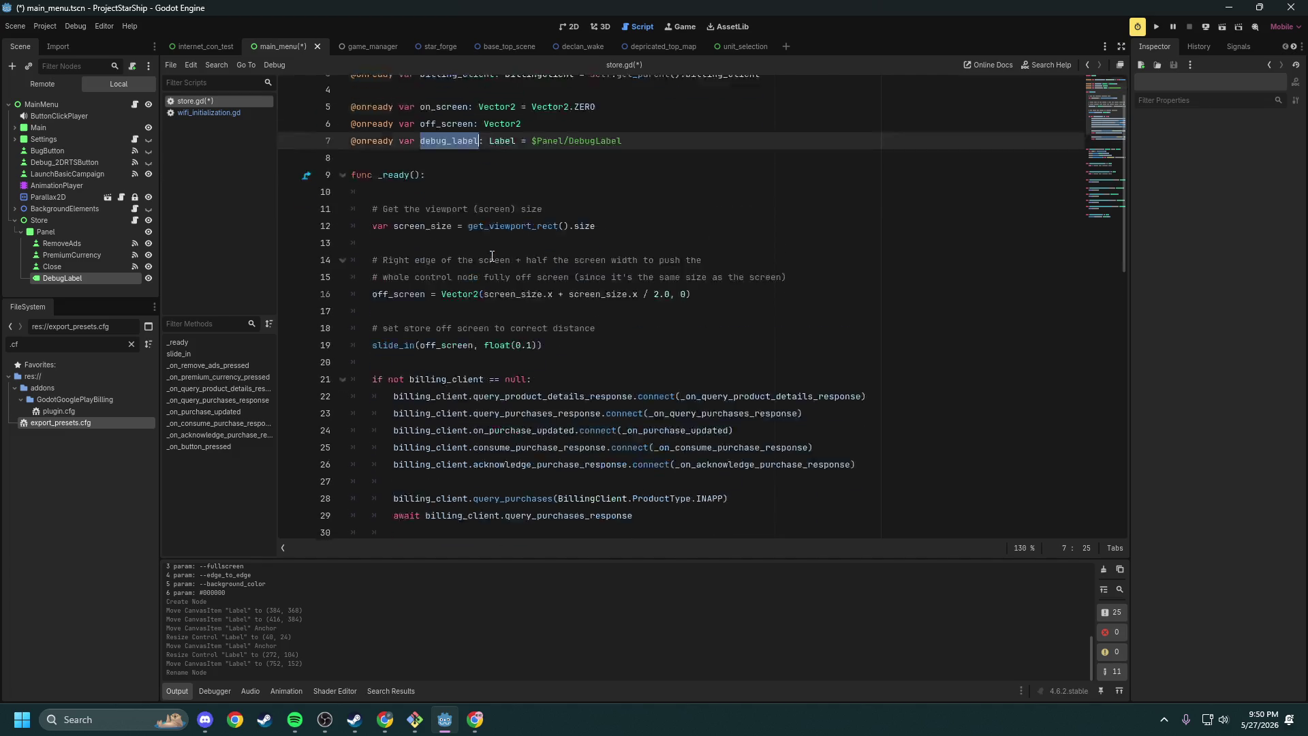
left_click(453, 240)
key("ctrl+v")
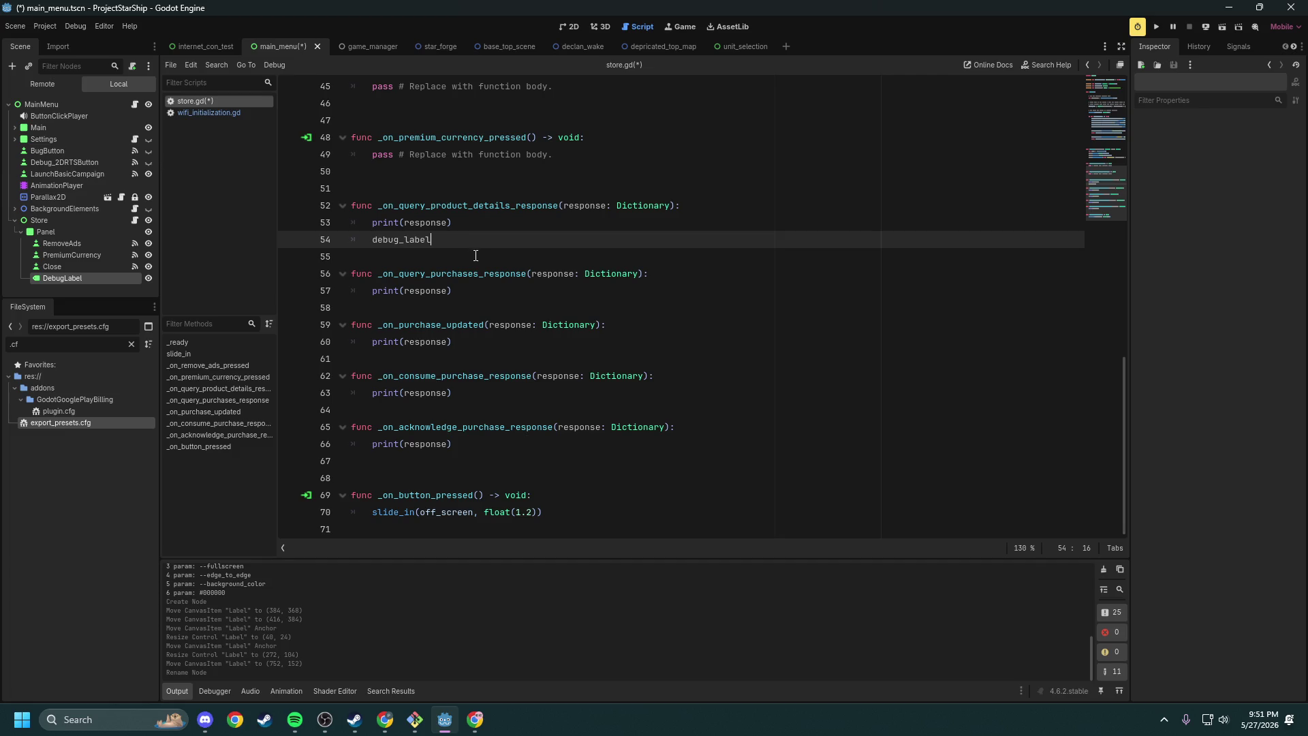
type(".te")
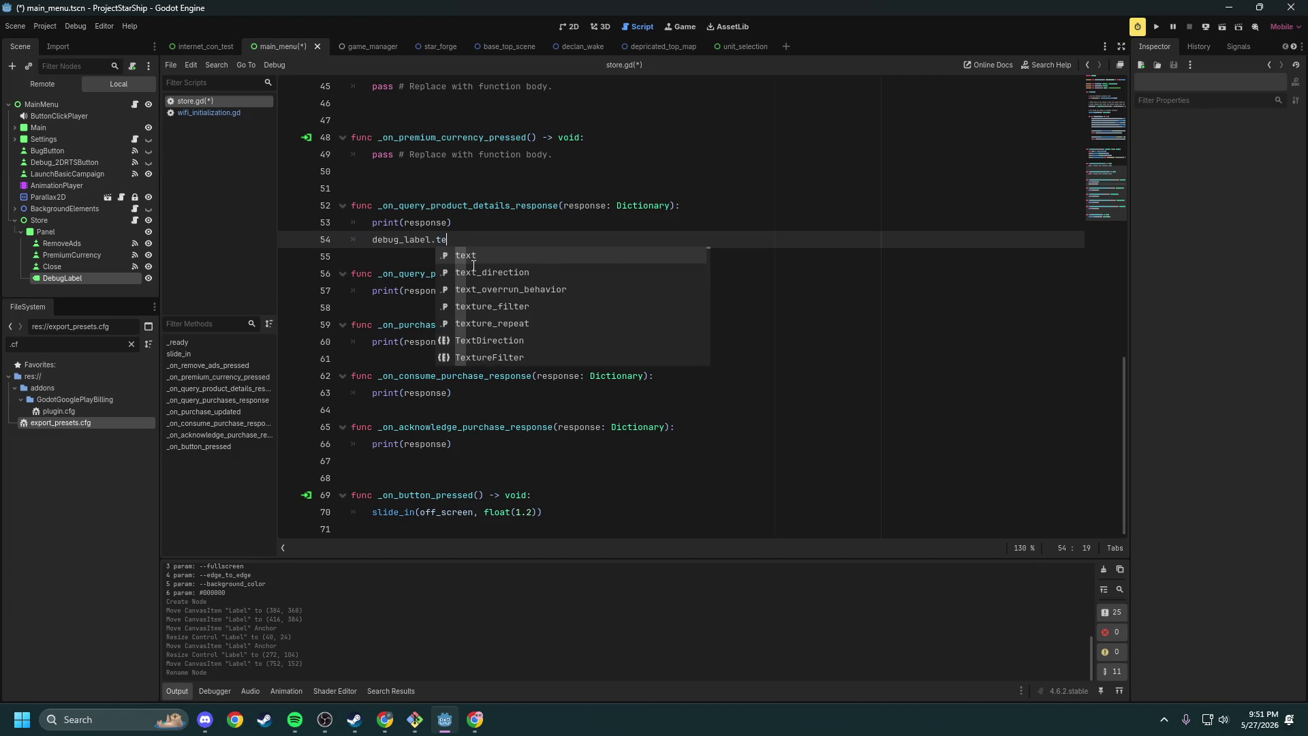
type("xt =")
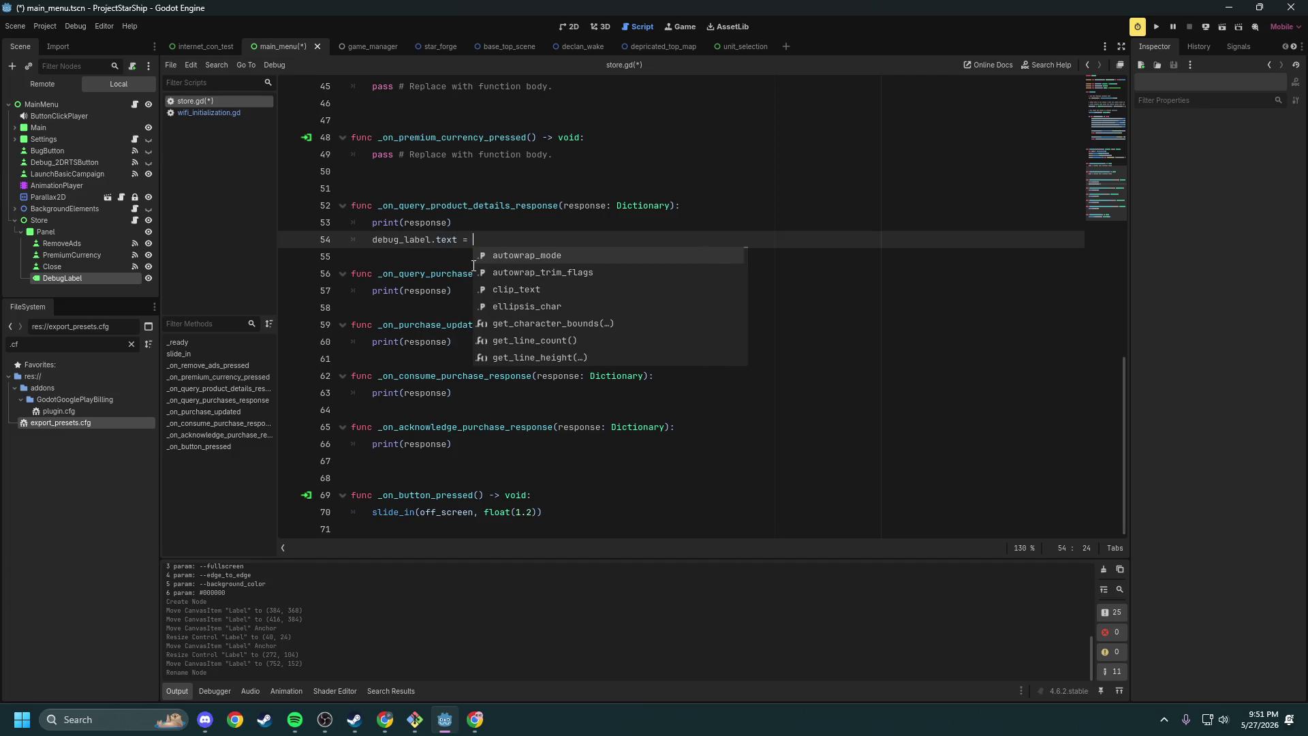
key("Escape")
Complete line 54 as debug_label.text = str(response) and copy it
key("Up")
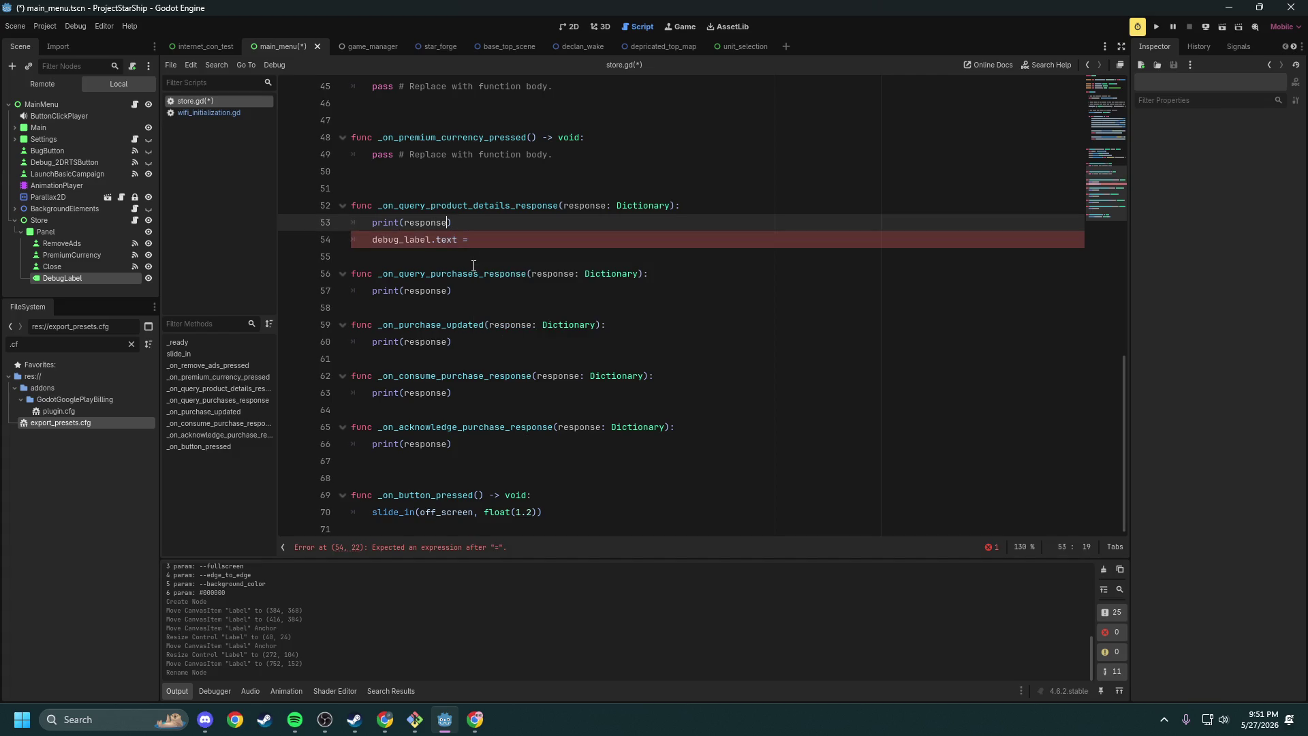
key("ctrl+shift+Left")
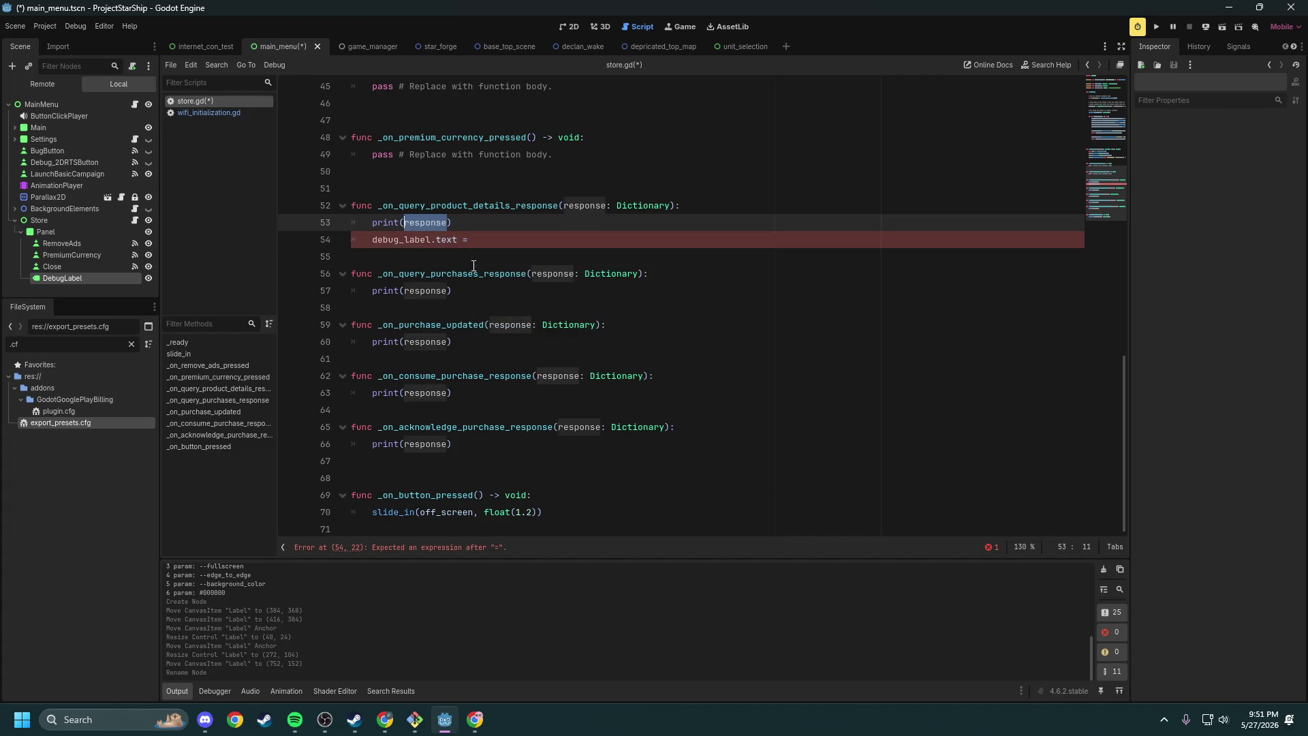
key("End")
key("shift+Home")
key("ctrl+c")
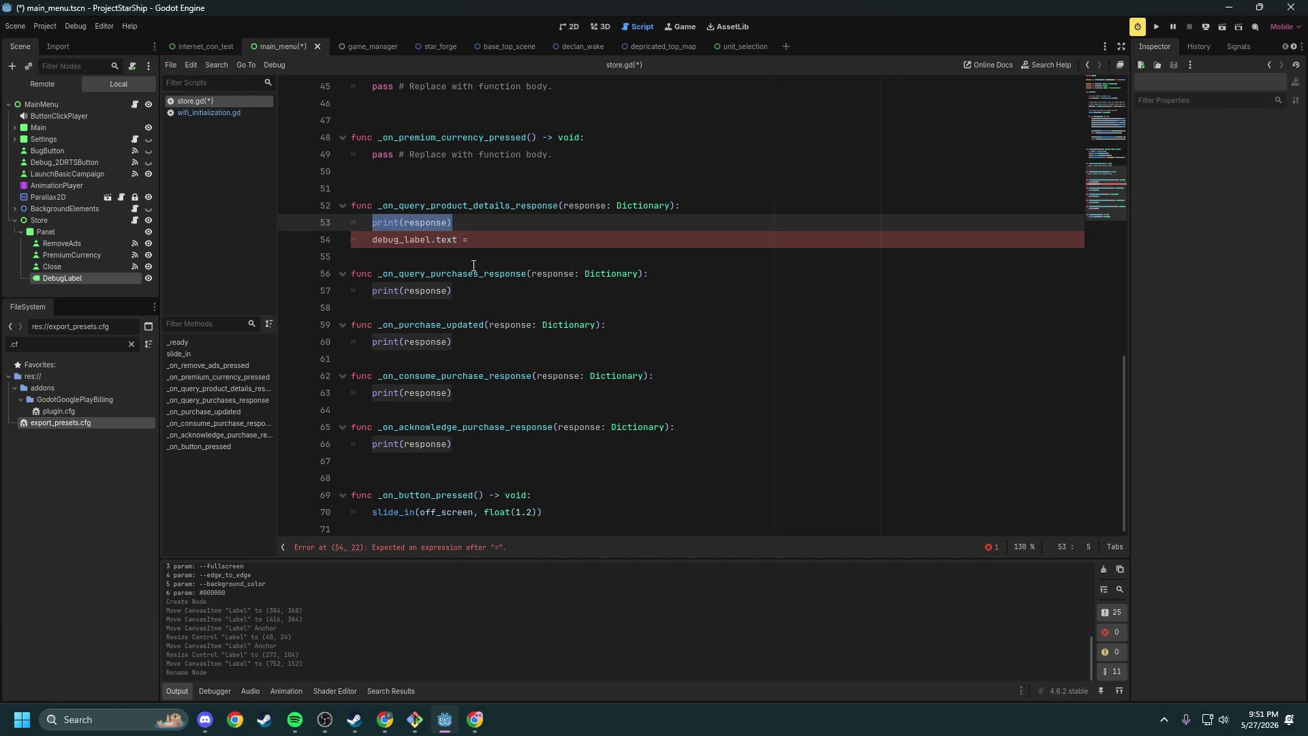
key("Down")
key("ctrl+v")
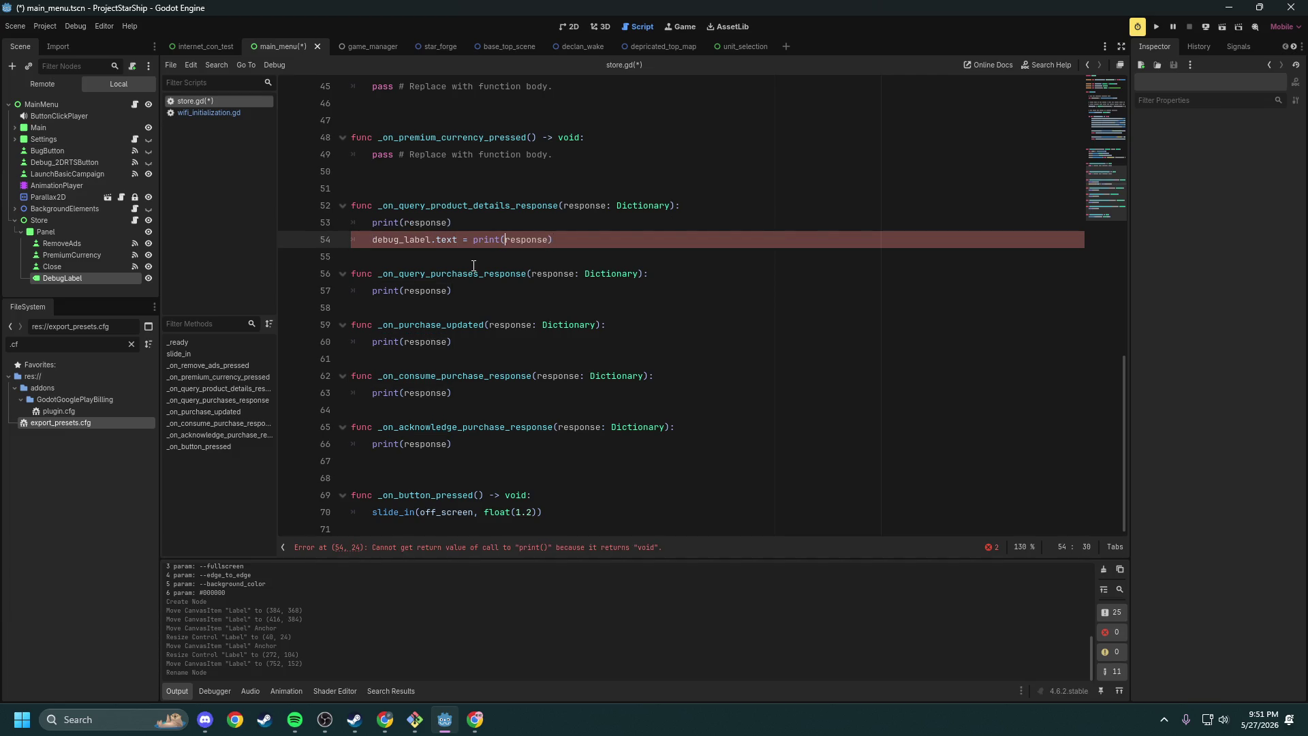
key("ctrl+shift+Left")
type("str")
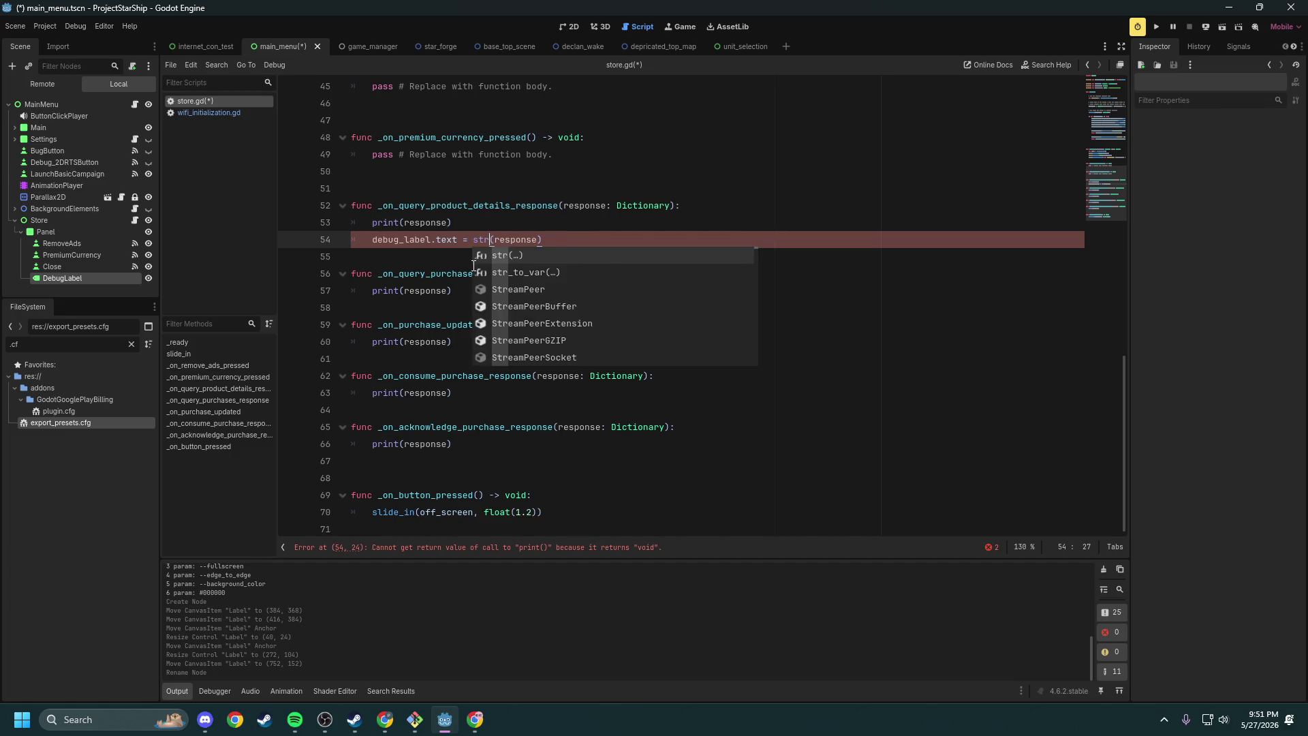
key("End")
key("shift+Home")
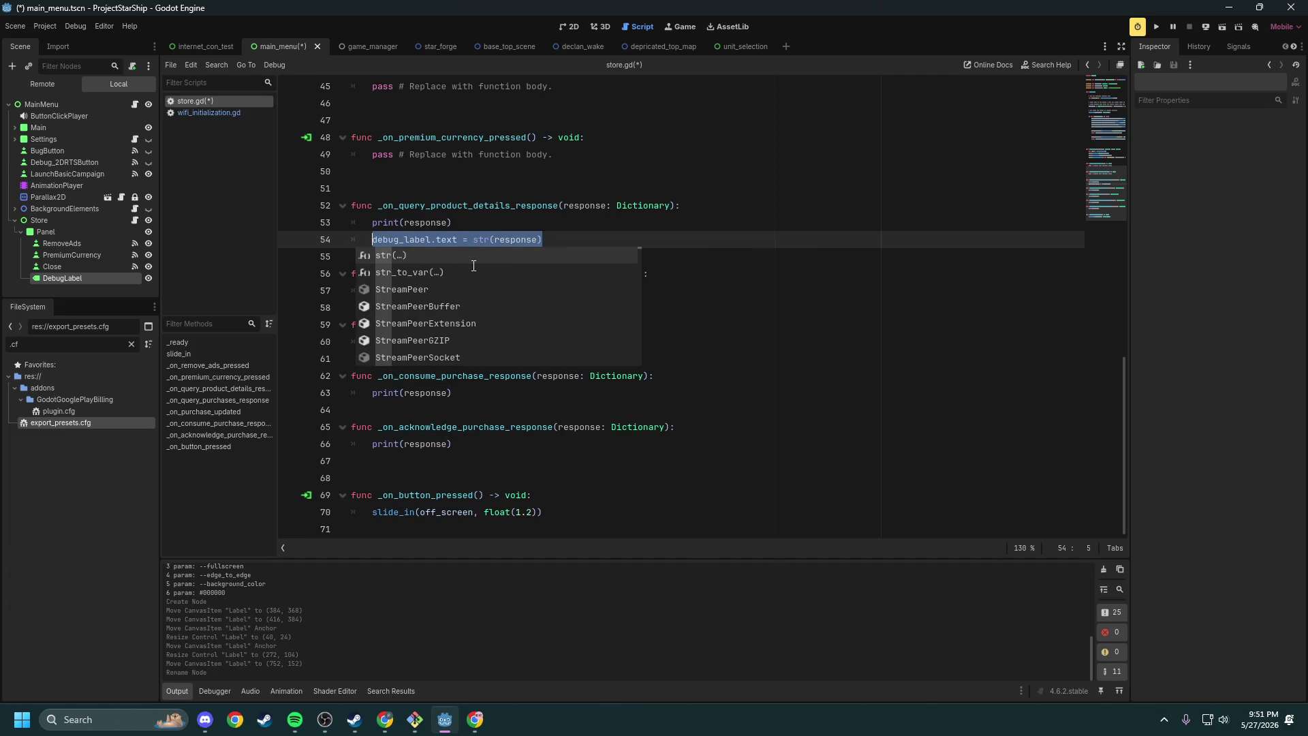
key("ctrl+c")
Replace print(response) in the purchases, purchase-updated, consume and acknowledge handlers, then save store.gd
key("Down")
key("Down")
key("Down")
key("shift+End")
key("ctrl+v")
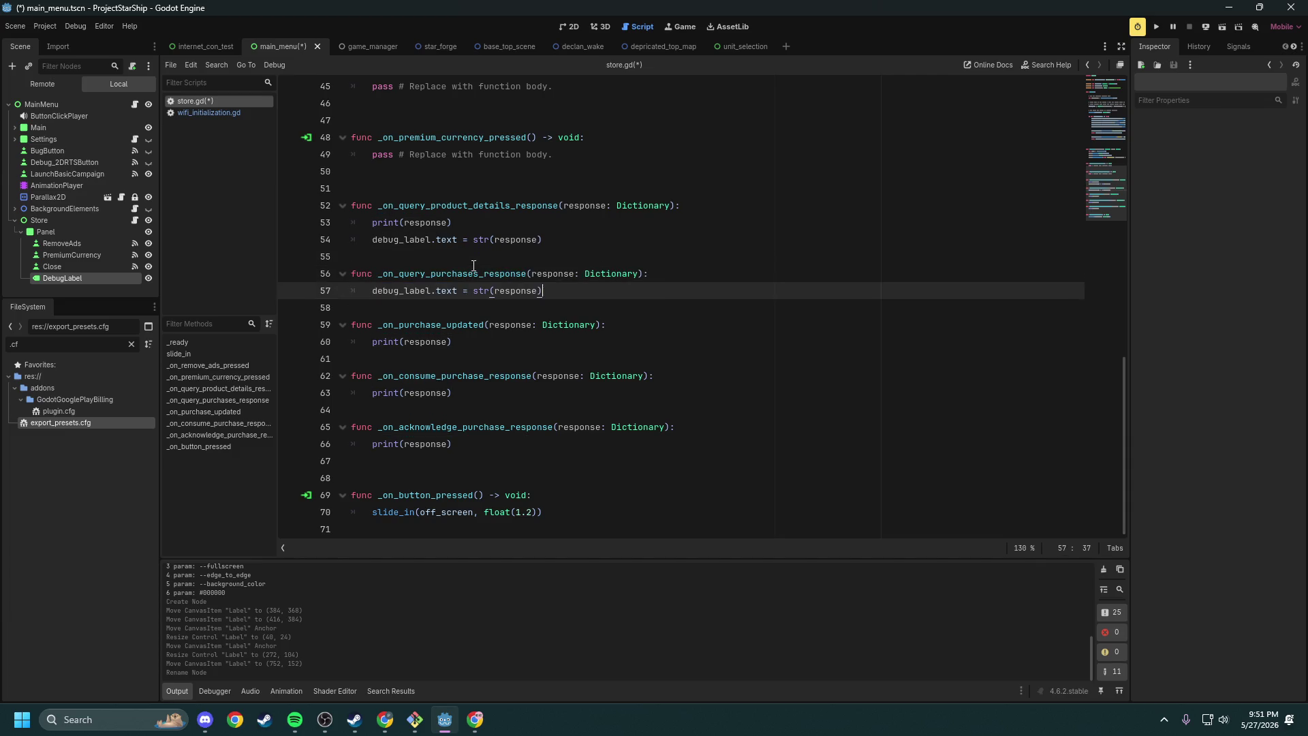
key("Down")
key("Down")
key("Down")
key("shift+Home")
key("ctrl+v")
key("Down")
key("Down")
key("Down")
key("shift+Home")
key("ctrl+v")
key("Down")
key("Down")
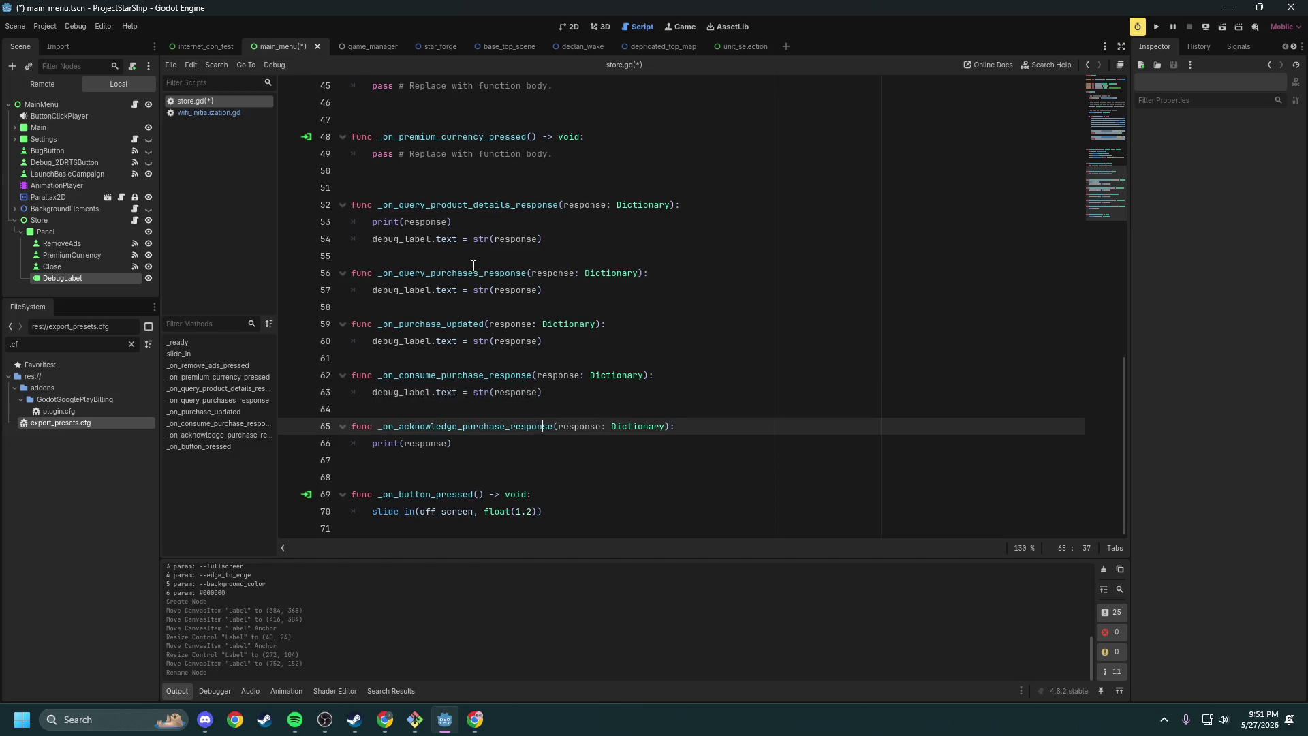
key("Down")
key("shift+Home")
key("ctrl+v")
key("ctrl+s")
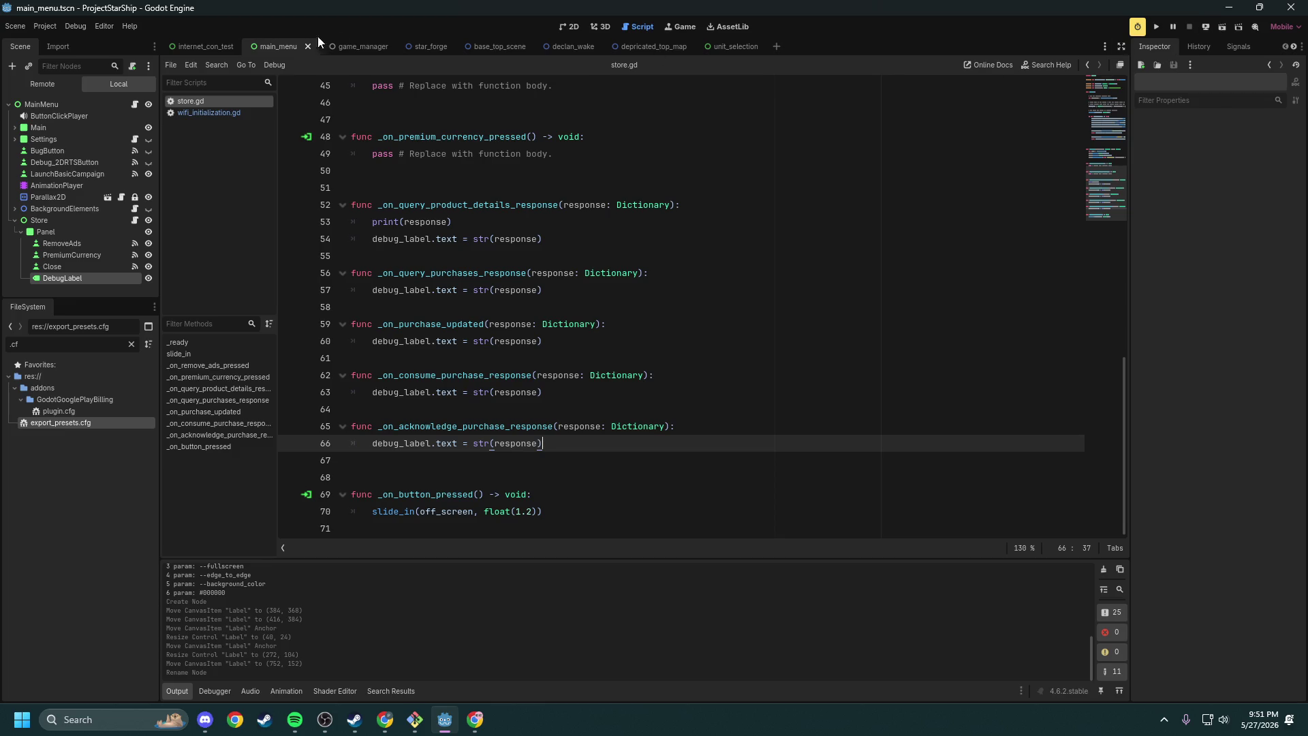
left_click(104, 25)
Re-export ClankerConflict.aab with Android version code 7, overwriting the previous file
left_click(51, 27)
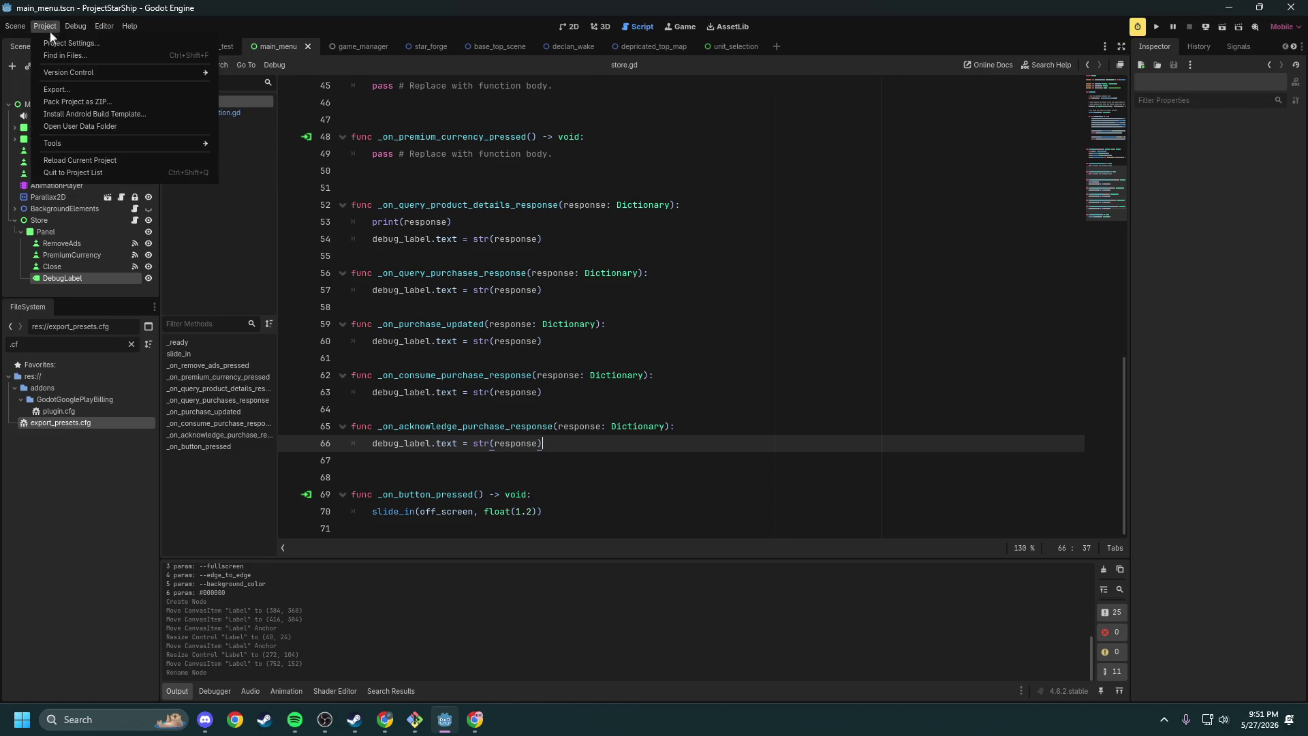
left_click(67, 88)
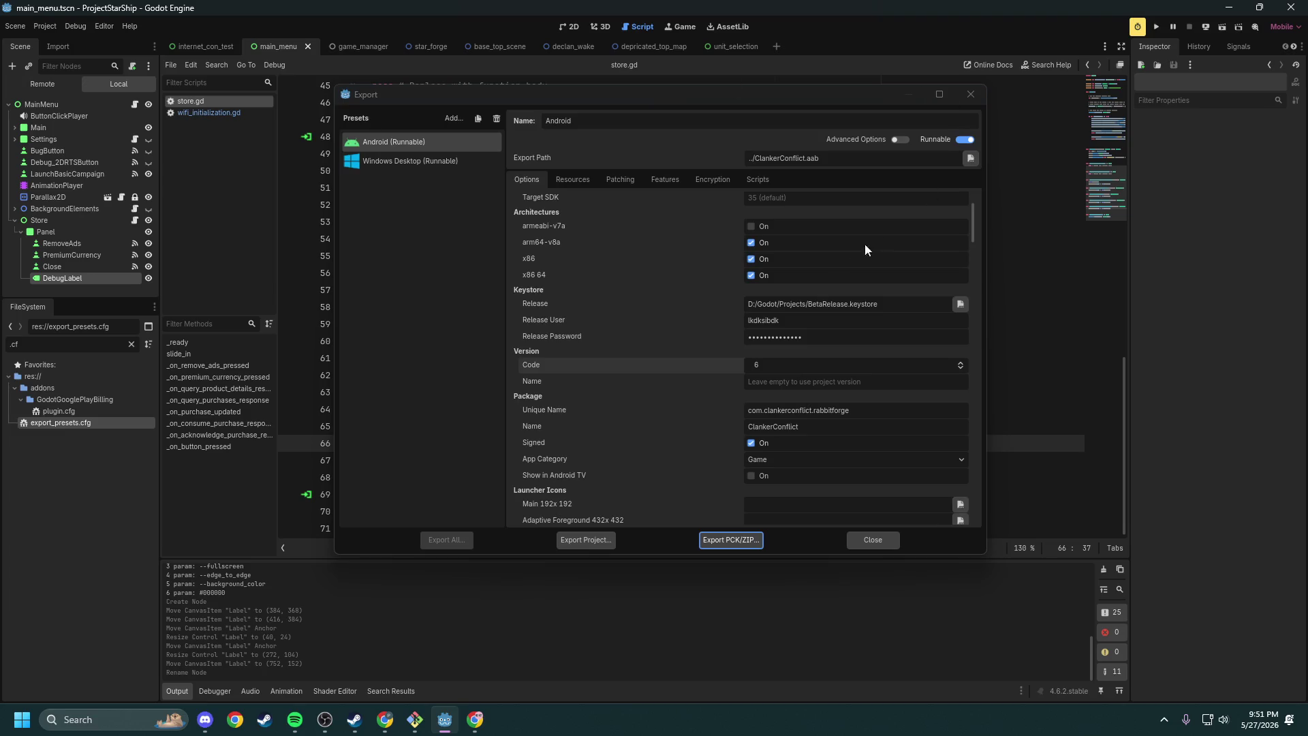
left_click(960, 368)
left_click(586, 540)
left_click(569, 531)
left_click(616, 382)
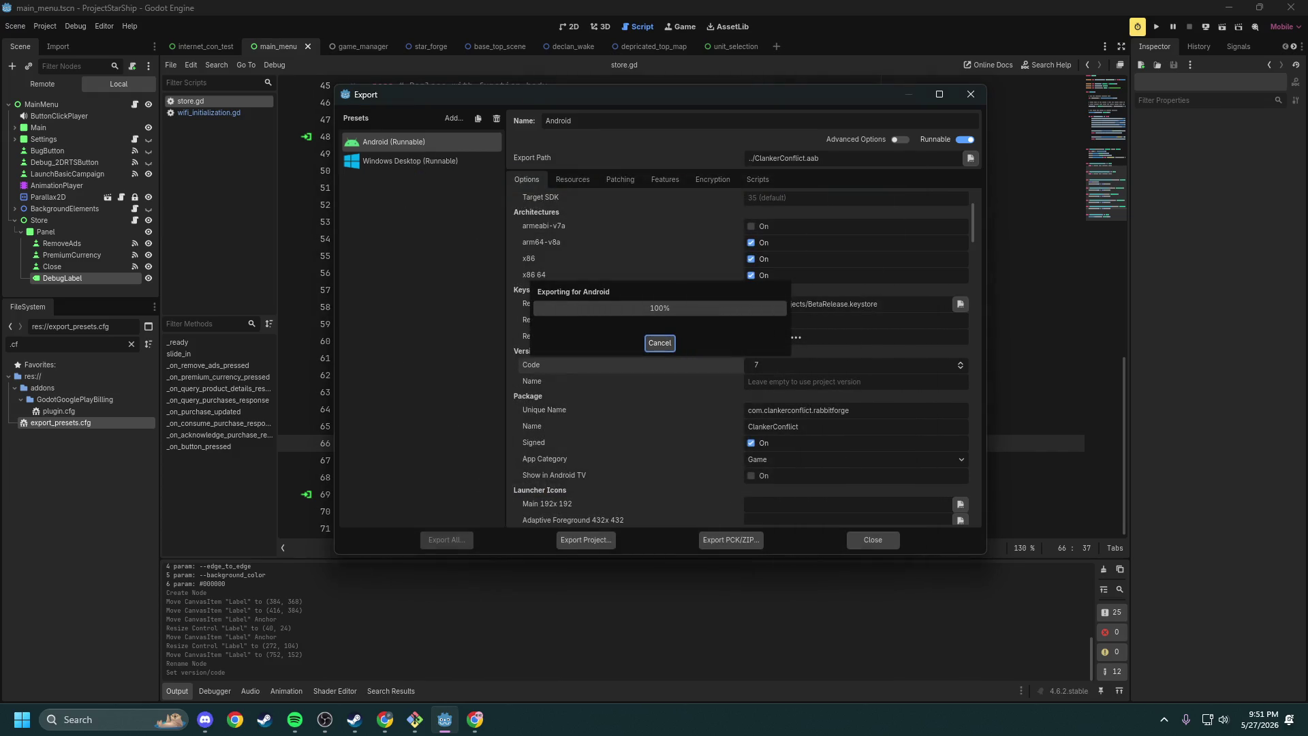
left_click(479, 721)
scroll(638, 311, "up", 2)
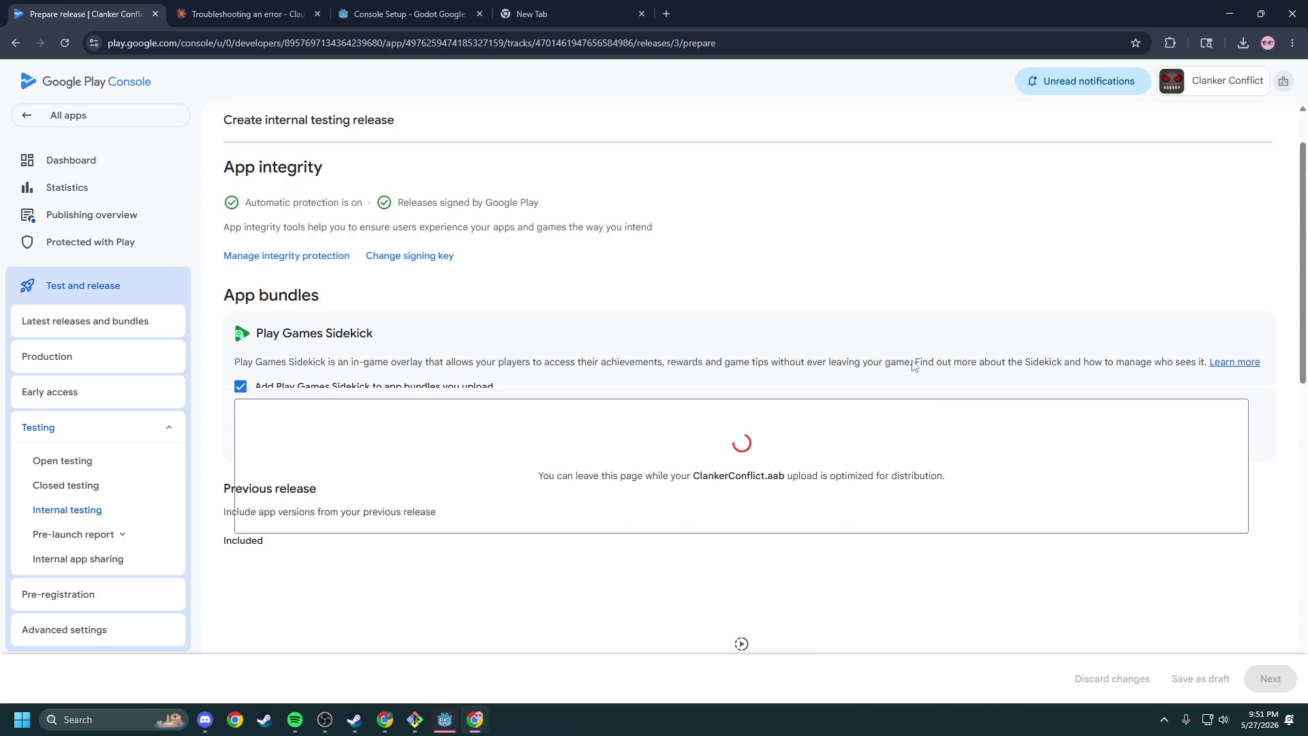
Remove the old version 6 app bundle from the internal testing release
scroll(734, 446, "down", 1)
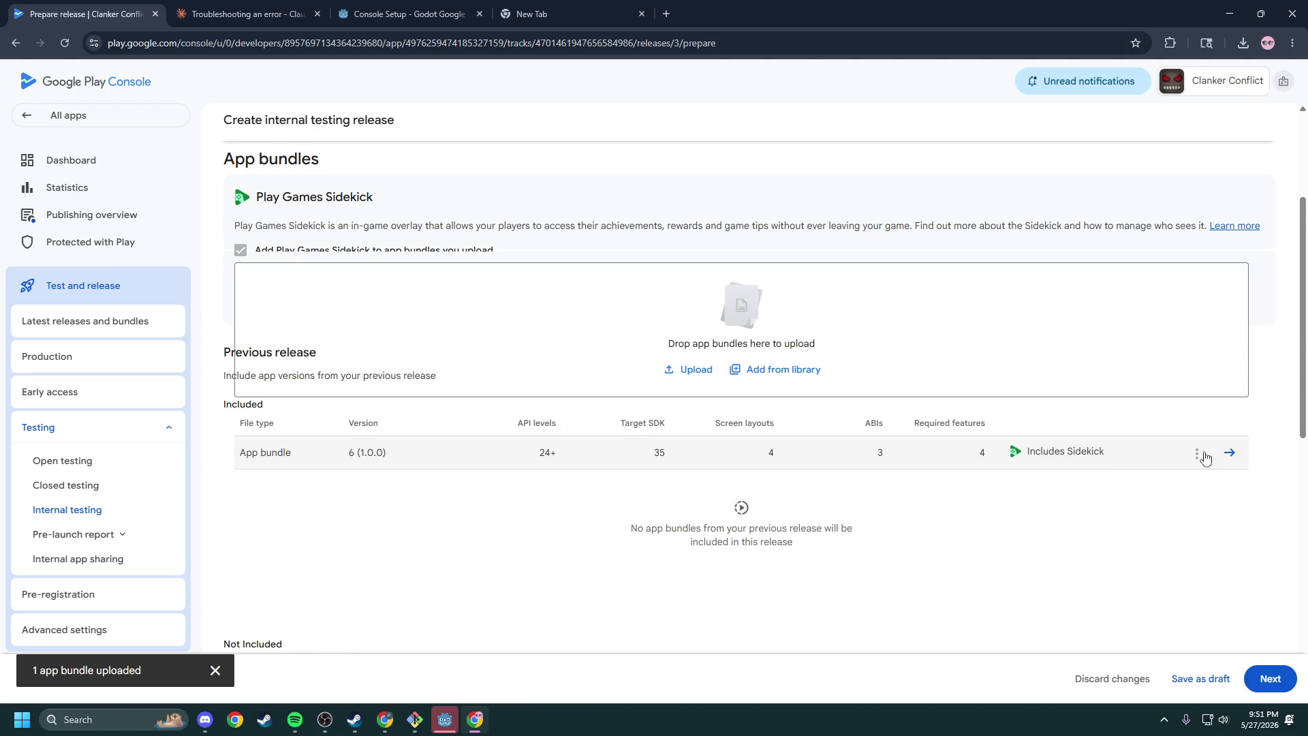
left_click(1197, 453)
left_click(1066, 510)
left_click(768, 405)
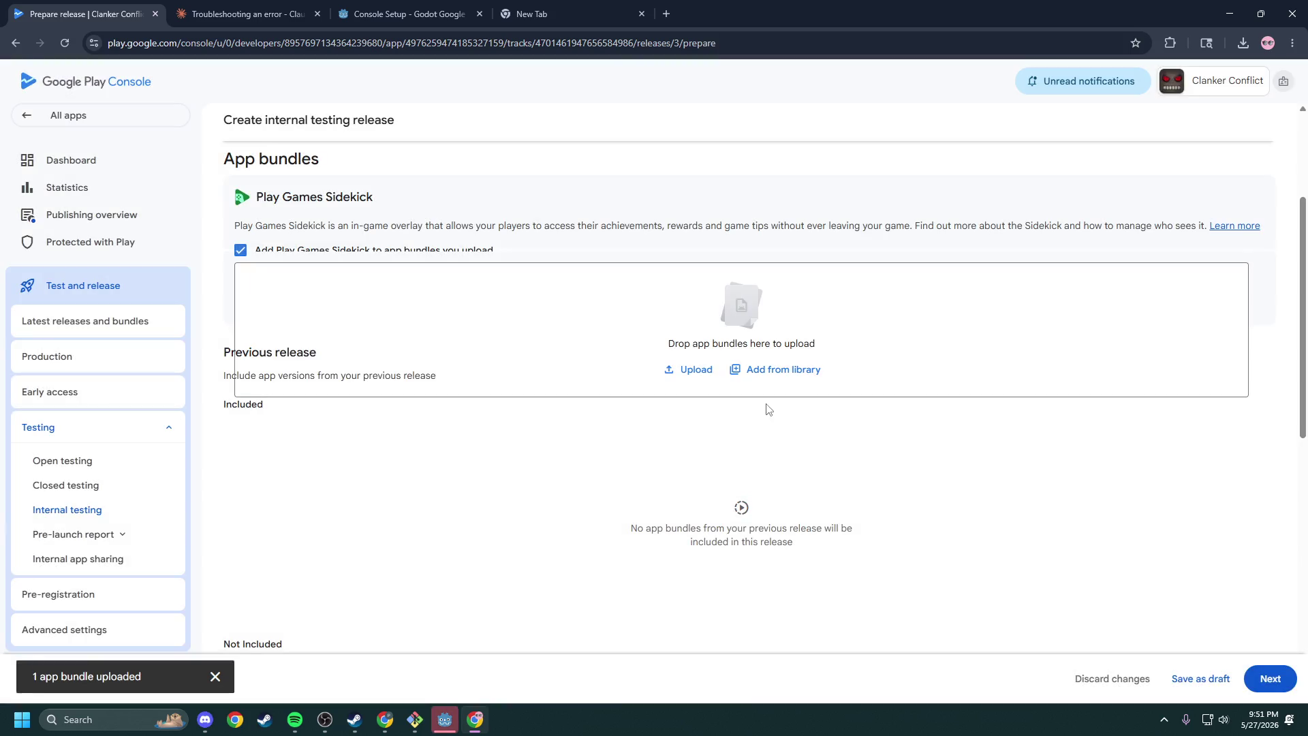
Start uploading the new ClankerConflict.aab bundle
left_click(695, 372)
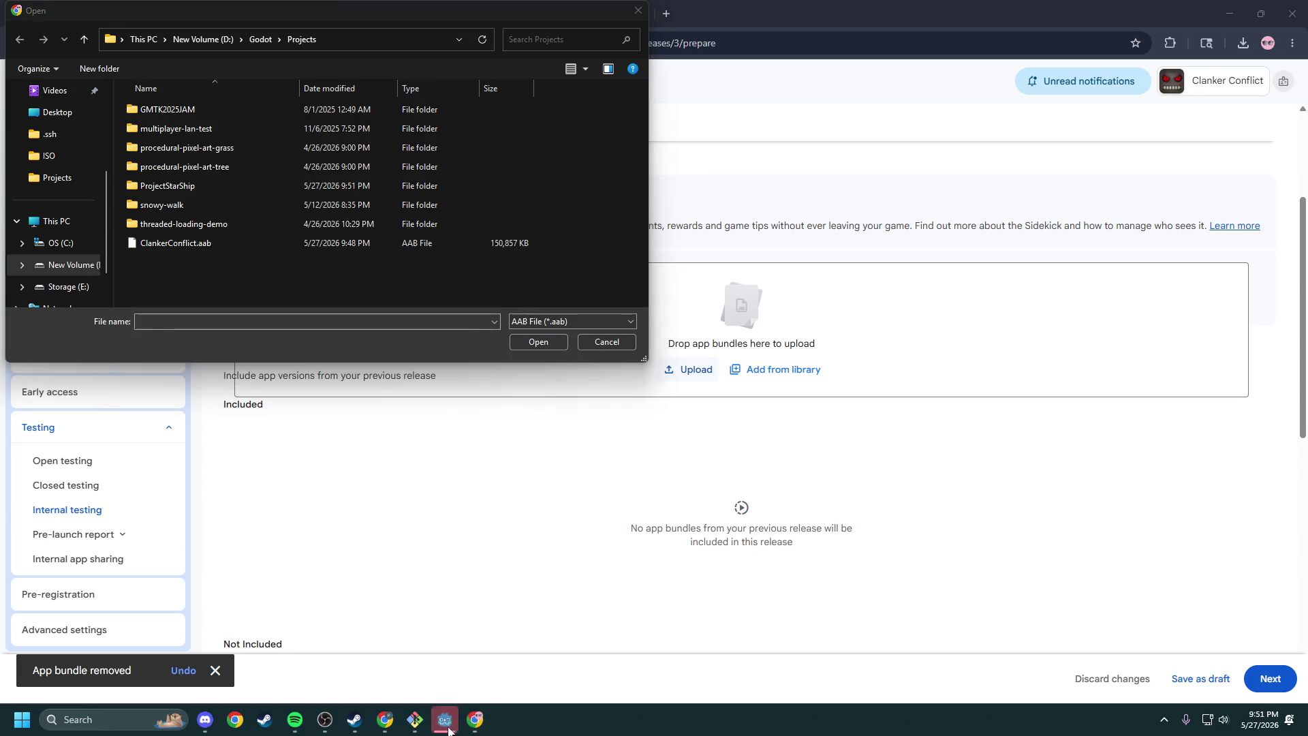
left_click(445, 719)
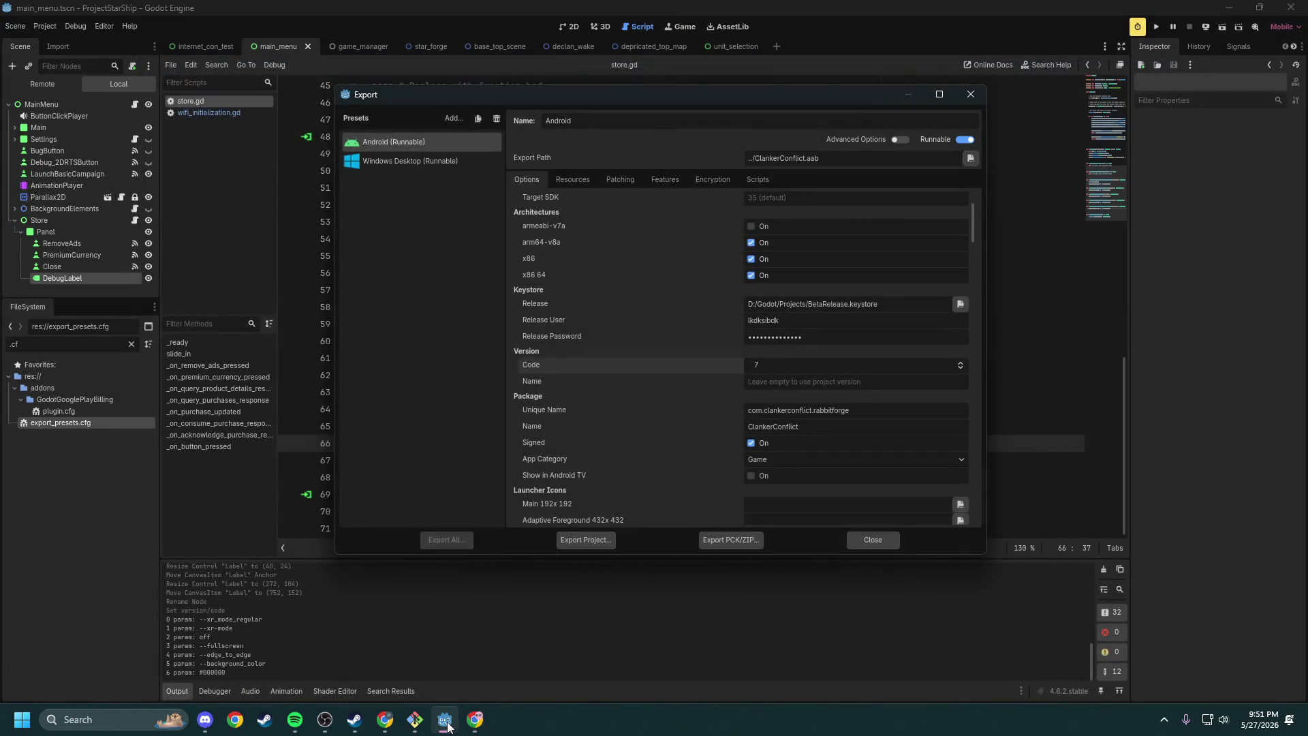
left_click(447, 719)
left_click(246, 242)
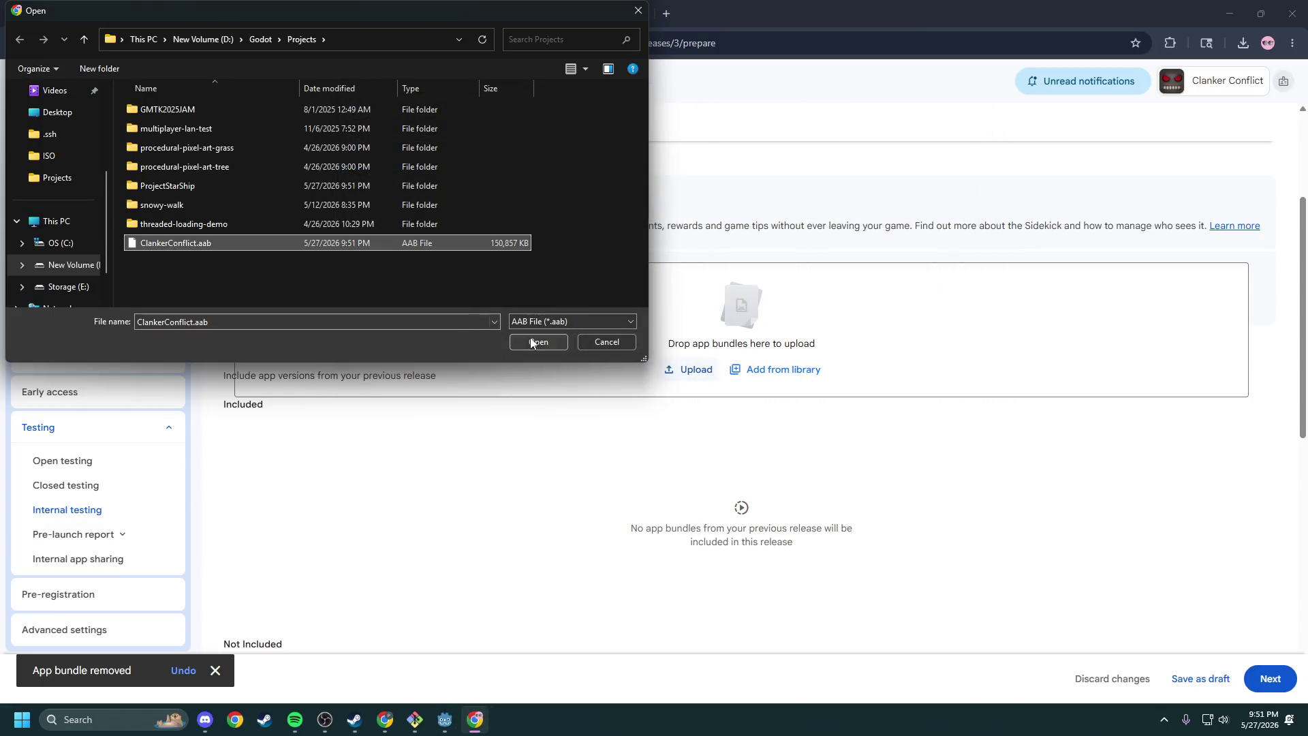
left_click(535, 342)
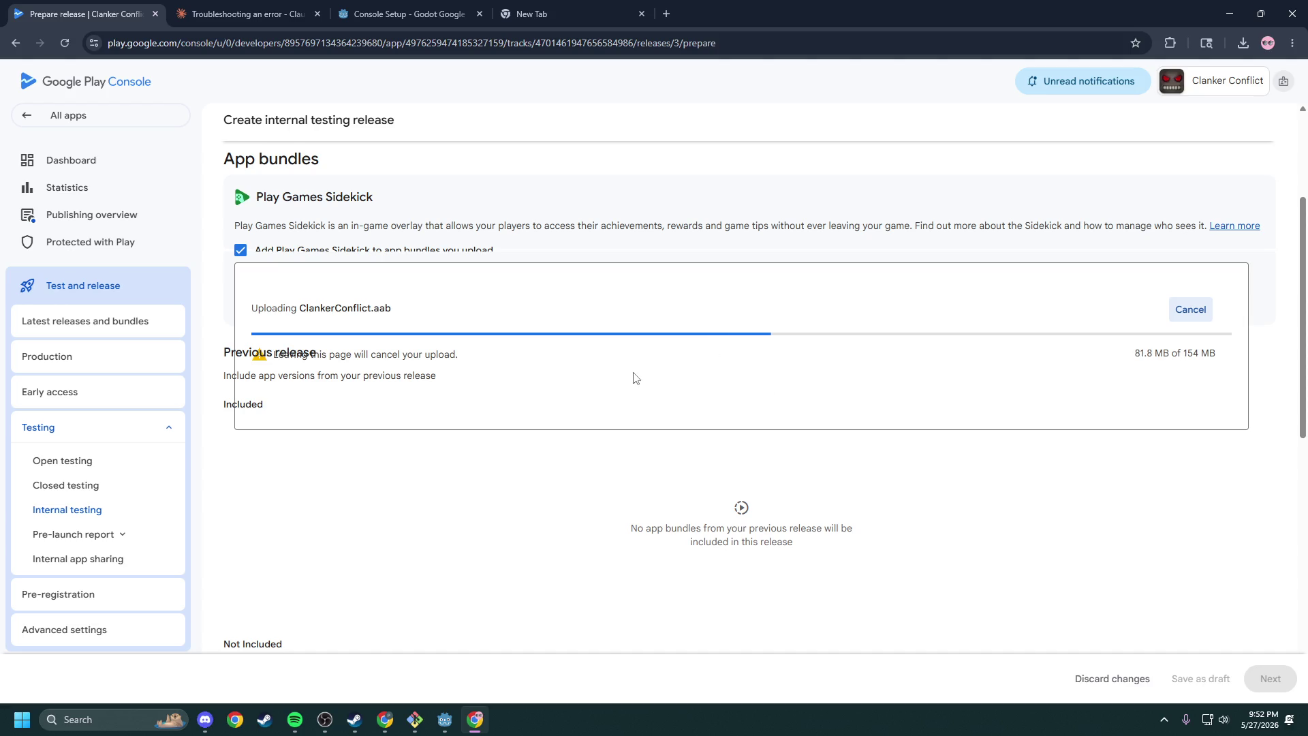
Close Godot's Export dialog, glance at the remote deploy device list, and return to Play Console
left_click(446, 721)
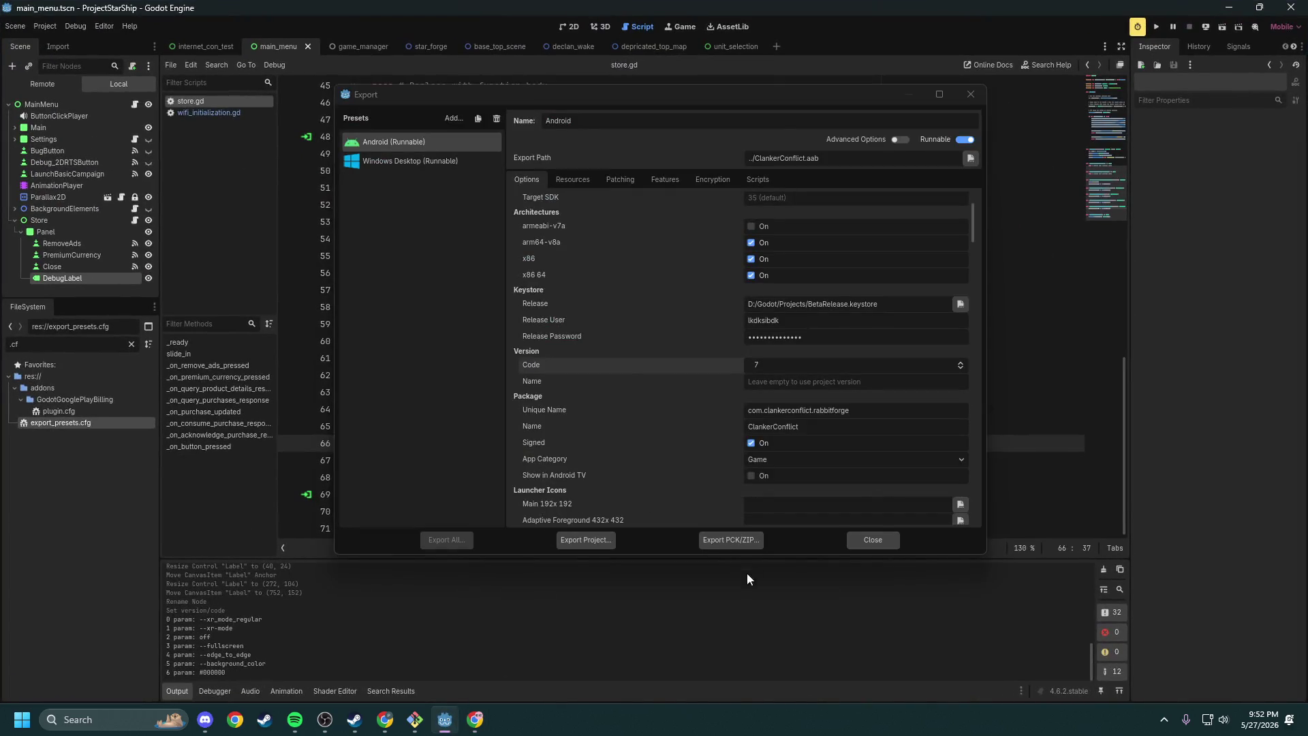
left_click(872, 541)
mouse_move(245, 645)
left_mouse_down()
mouse_move(300, 622)
mouse_move(284, 612)
left_mouse_up()
left_click(292, 615)
left_click(1204, 27)
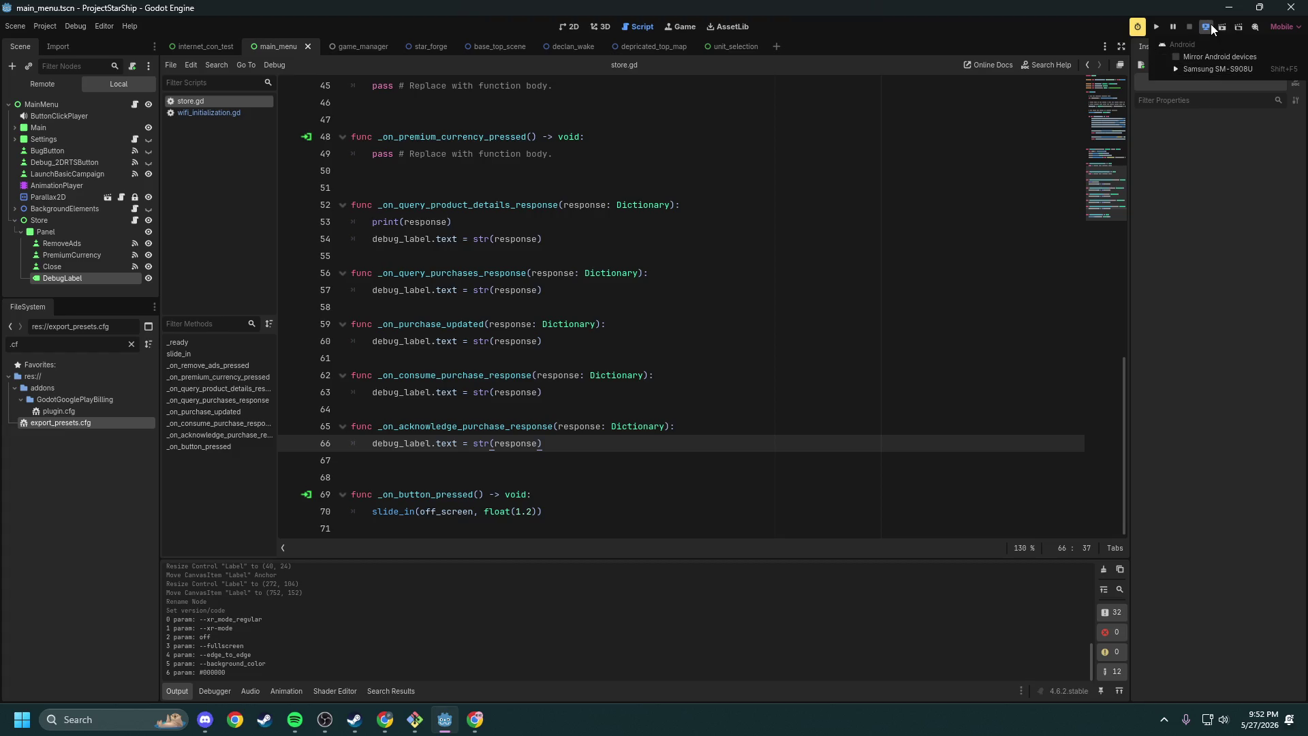
left_click(1211, 25)
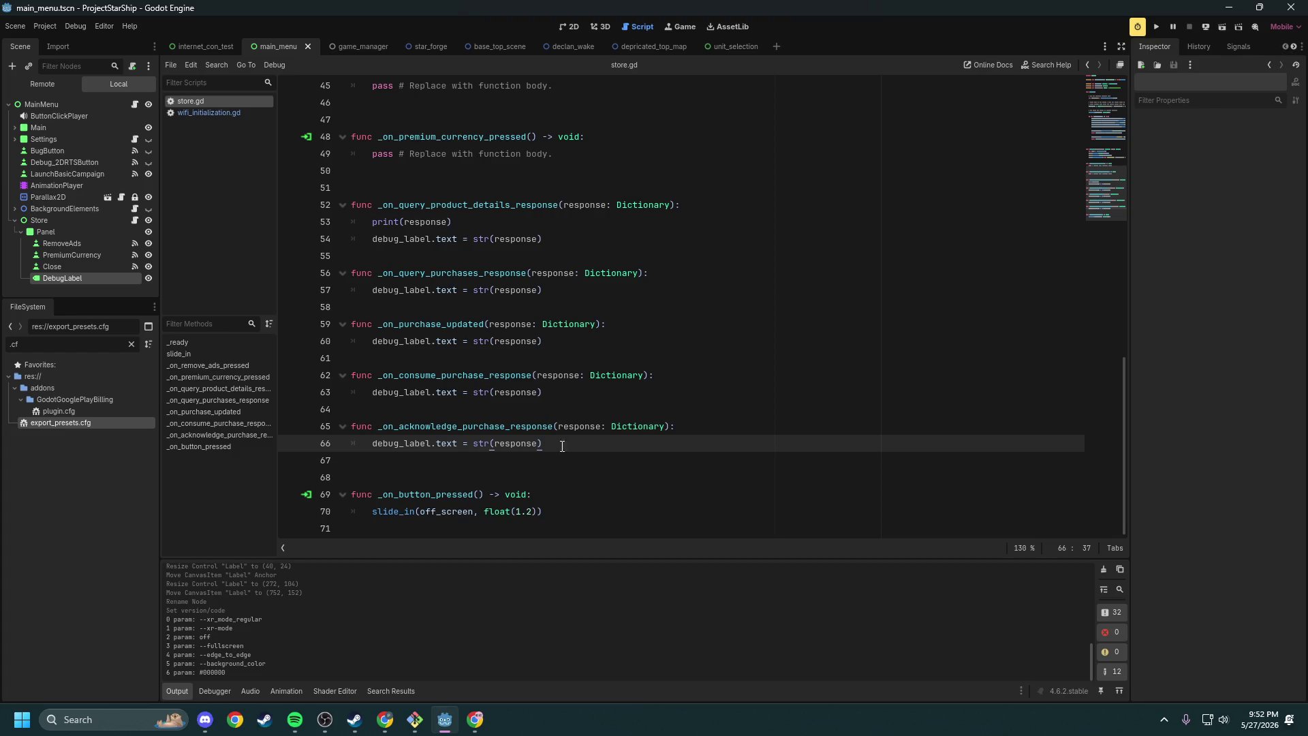
left_click(476, 719)
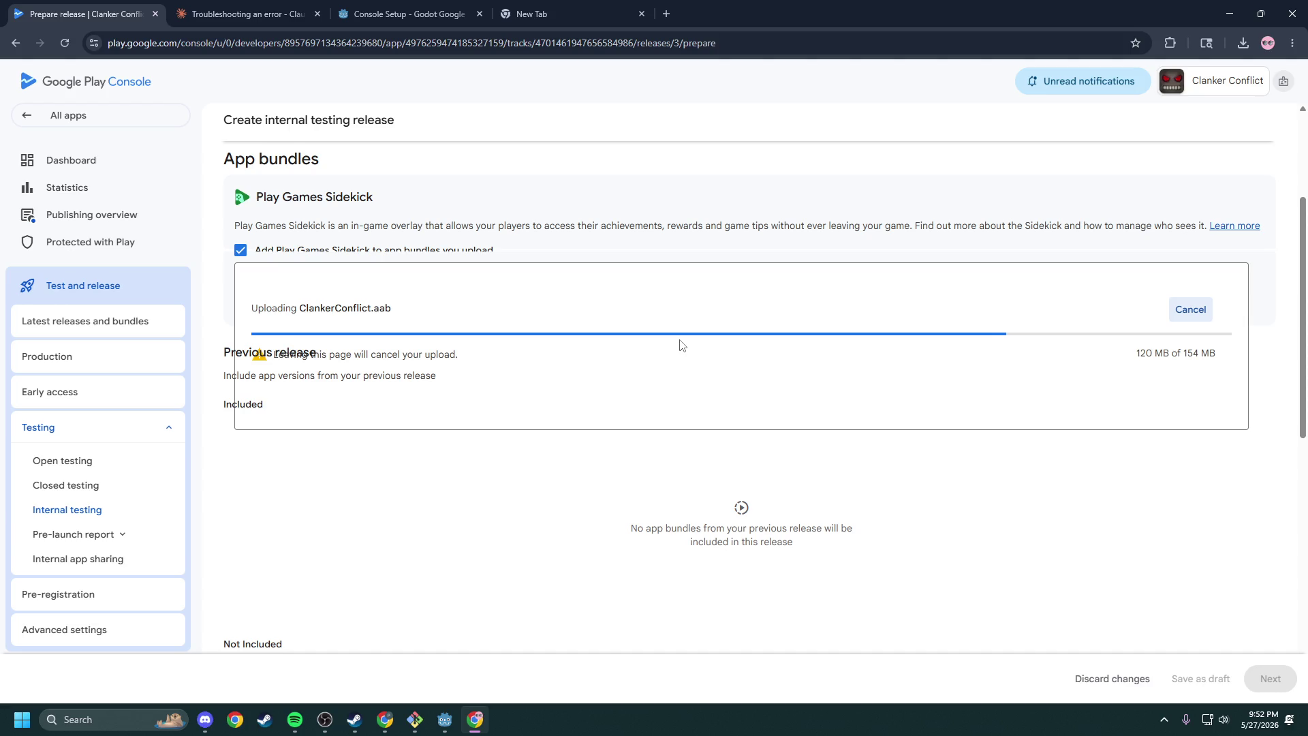
left_click(407, 14)
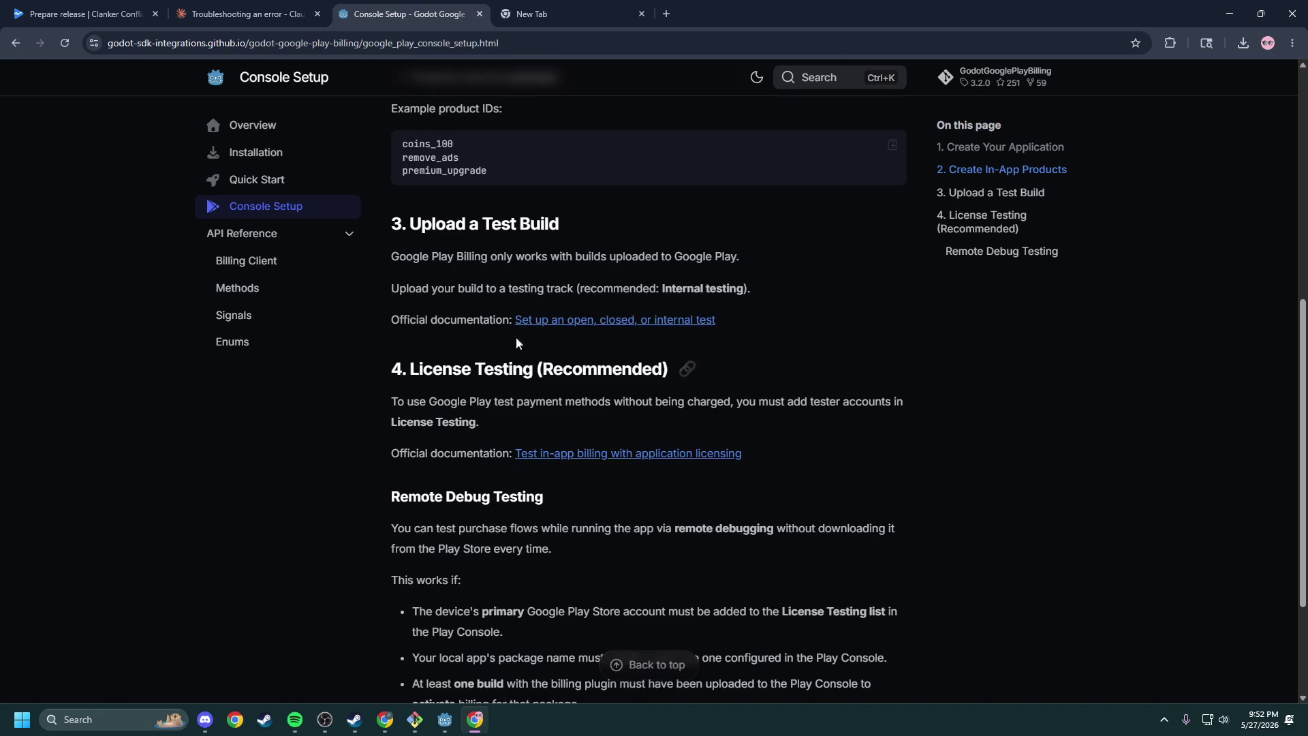
mouse_move(393, 252)
left_mouse_down()
mouse_move(543, 255)
mouse_move(516, 290)
mouse_move(729, 294)
mouse_move(481, 321)
left_mouse_up()
left_click(480, 321)
scroll(505, 323, "up", 7)
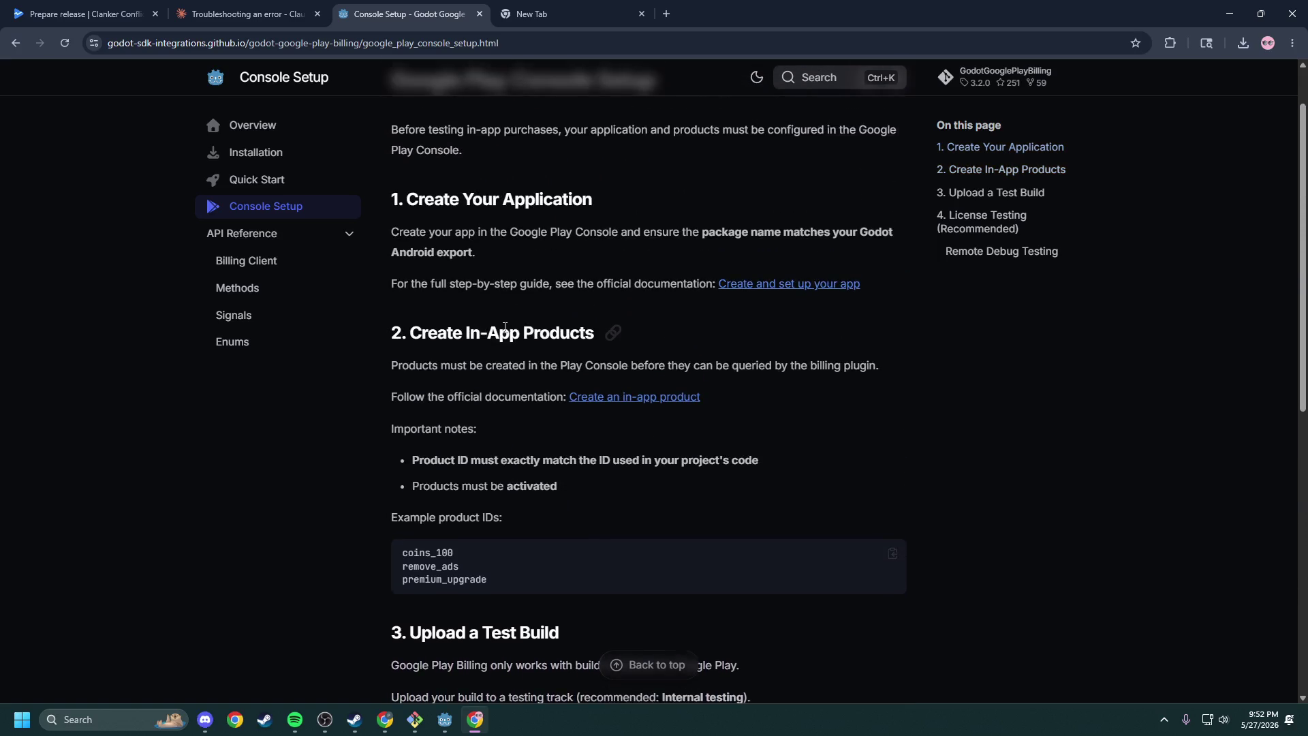
mouse_move(398, 199)
left_mouse_down()
mouse_move(846, 205)
mouse_move(729, 212)
left_mouse_up()
left_click(587, 239)
scroll(587, 239, "down", 9)
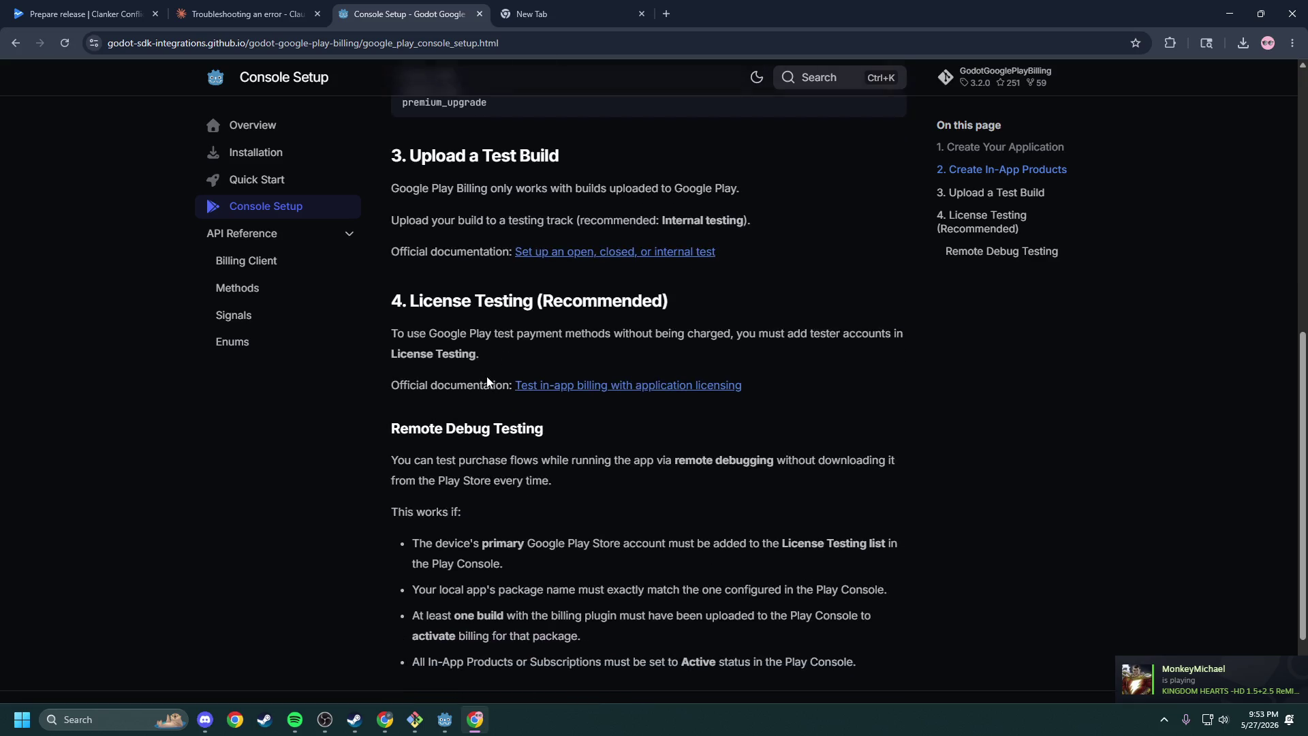
mouse_move(397, 393)
left_mouse_down()
mouse_move(847, 393)
mouse_move(564, 417)
left_mouse_up()
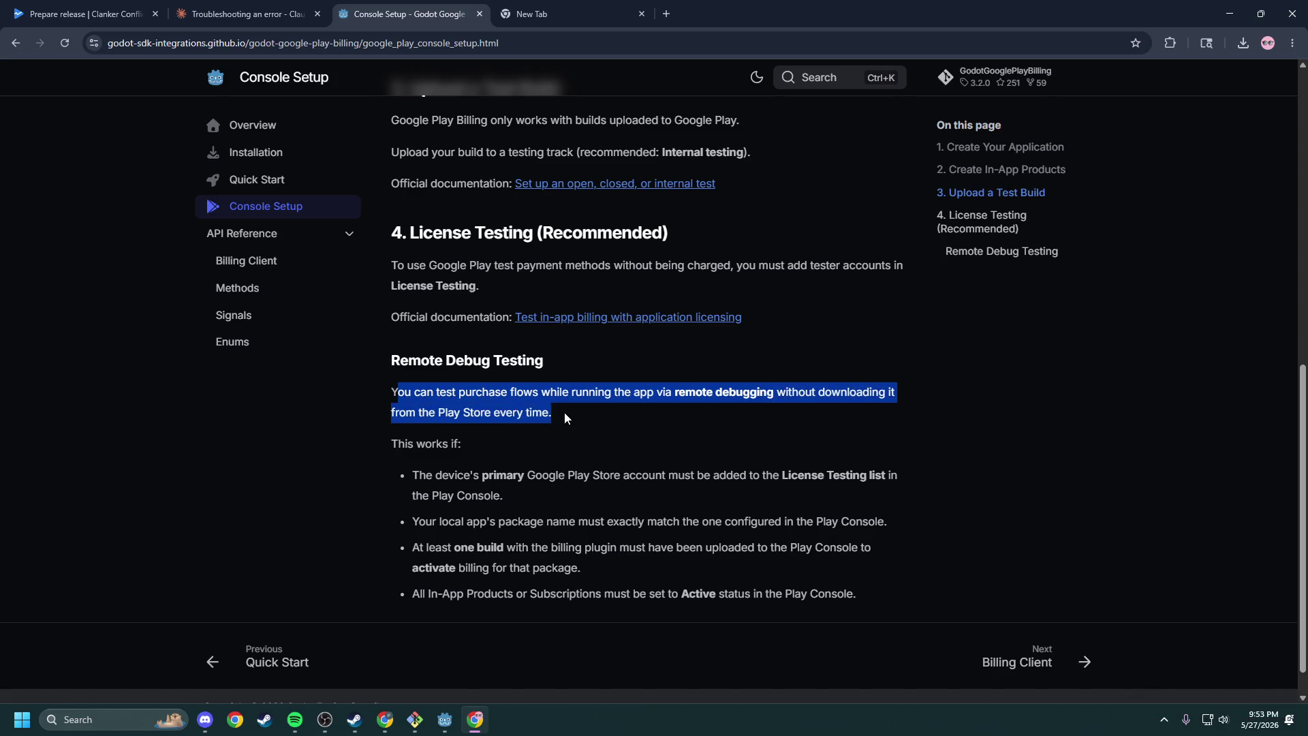
left_click(500, 408)
scroll(419, 423, "down", 1)
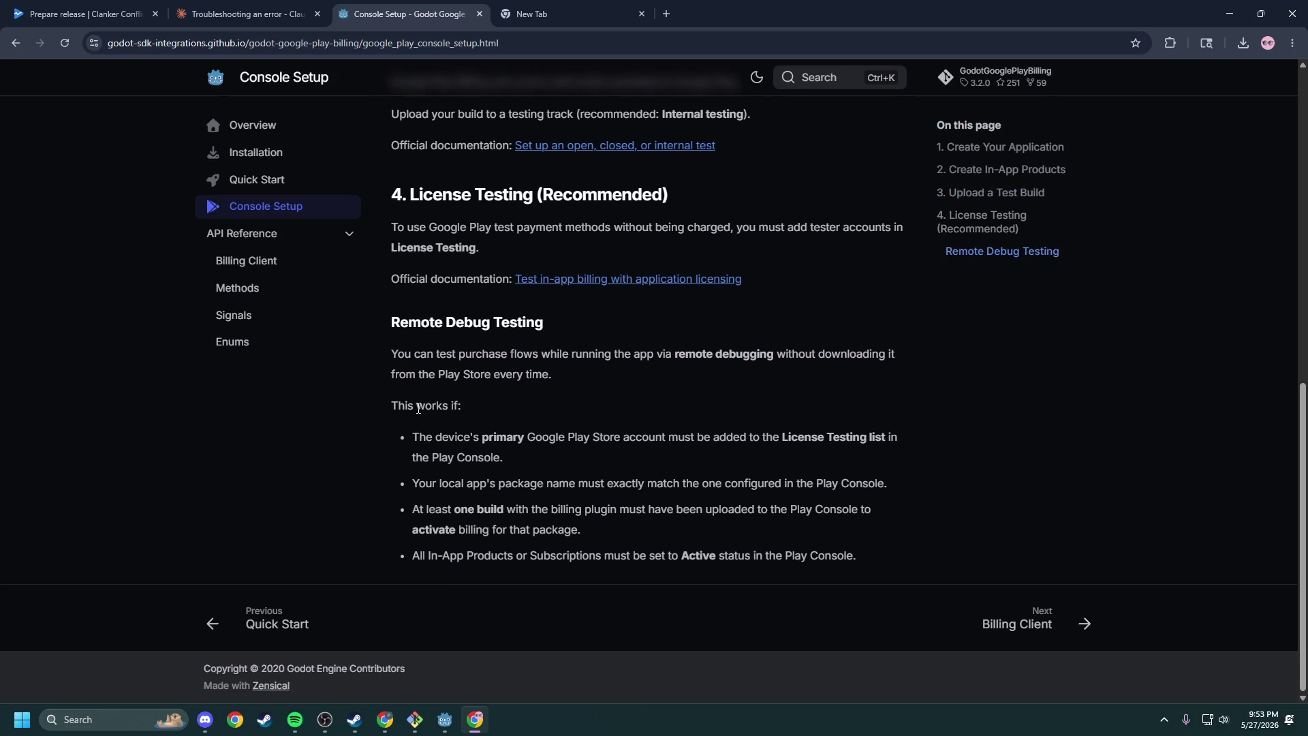
mouse_move(399, 405)
left_mouse_down()
mouse_move(446, 435)
mouse_move(902, 444)
mouse_move(556, 458)
left_mouse_up()
left_click(554, 456)
mouse_move(422, 482)
left_mouse_down()
mouse_move(854, 485)
mouse_move(559, 509)
left_mouse_up()
left_click_drag(447, 510, 871, 509)
left_click(549, 508)
left_click_drag(445, 514, 600, 529)
left_click(599, 529)
triple_click(412, 507)
left_click(508, 512)
mouse_move(769, 512)
left_mouse_down()
mouse_move(868, 511)
mouse_move(537, 530)
mouse_move(570, 530)
left_mouse_up()
left_click(428, 553)
left_click_drag(428, 553, 831, 557)
left_click(831, 558)
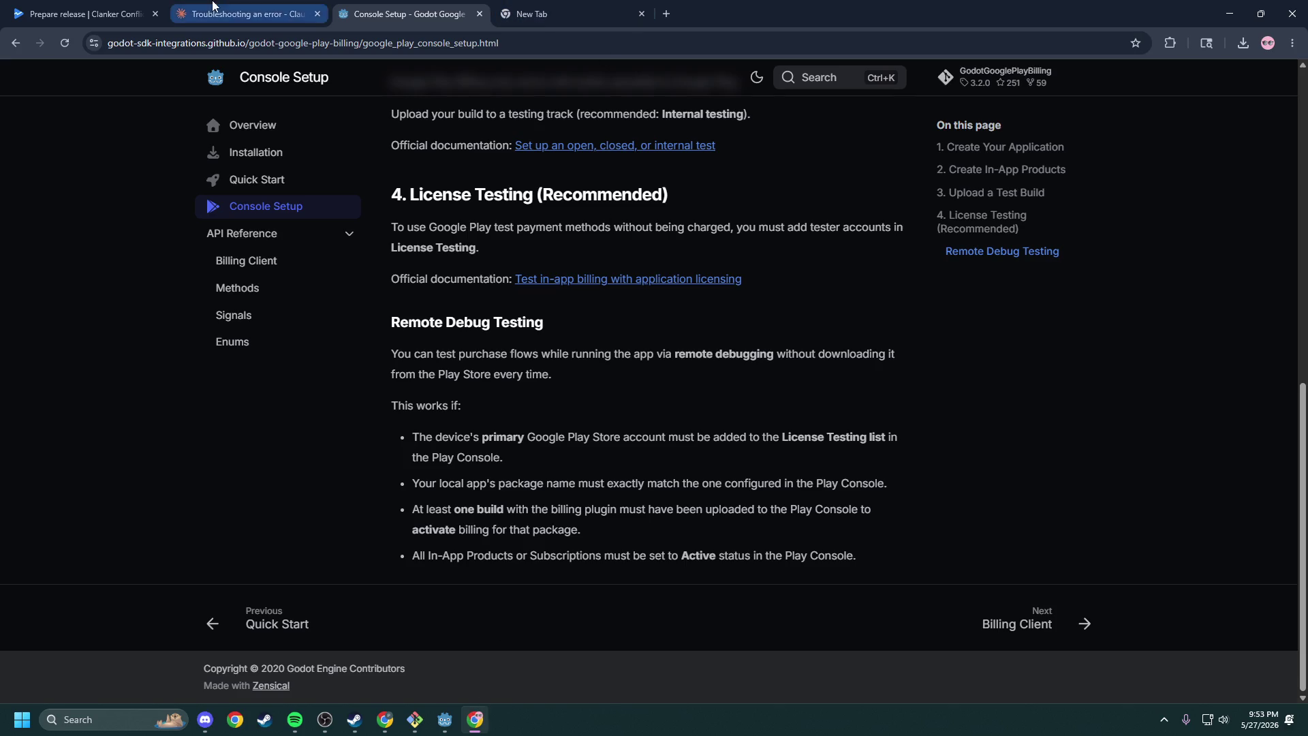
left_click(85, 14)
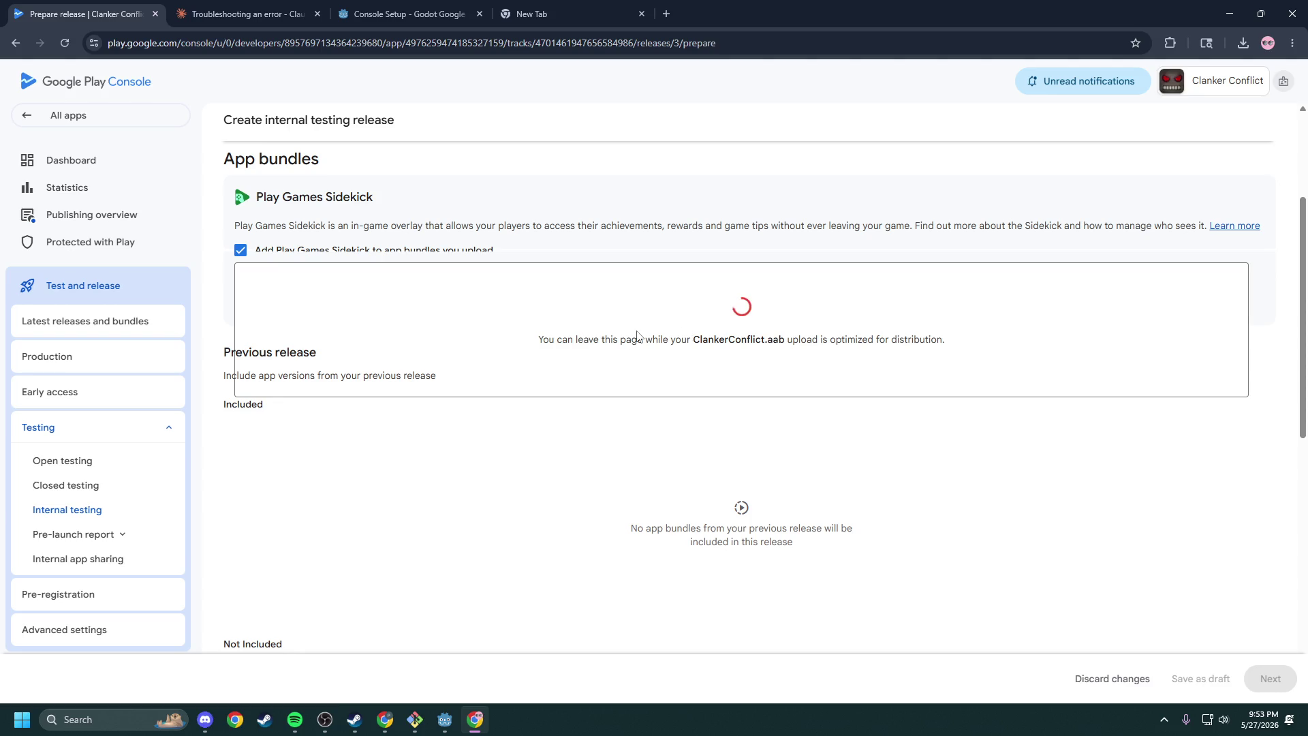
Delete the five files downloaded today from the Downloads folder
left_click(1242, 43)
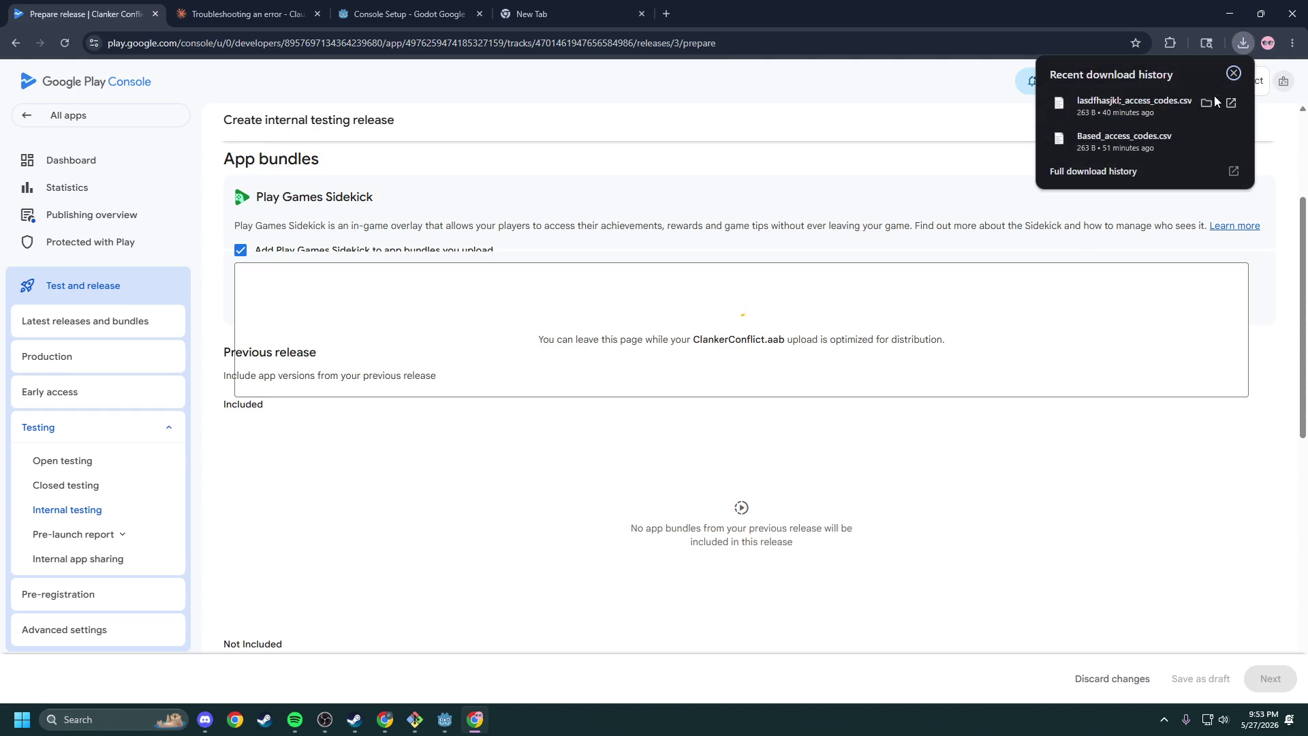
left_click(1206, 102)
left_click_drag(759, 243, 483, 318)
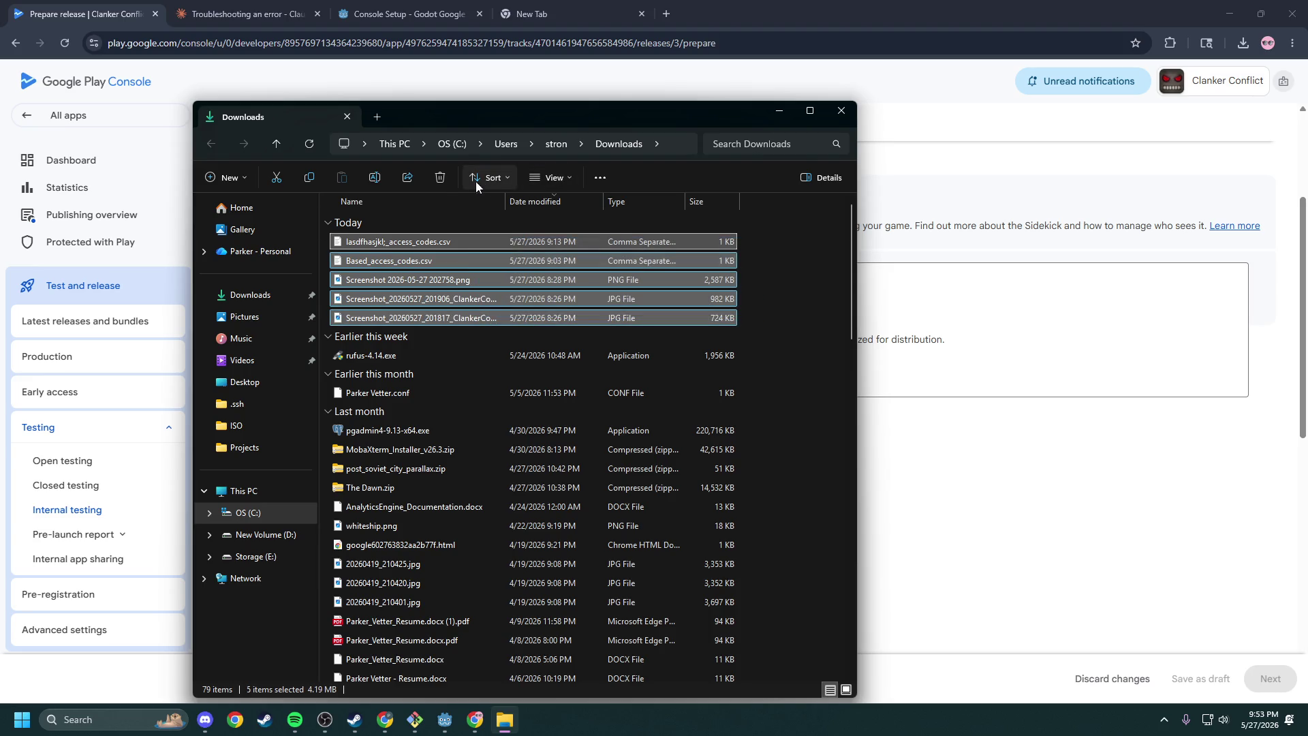
left_click(450, 180)
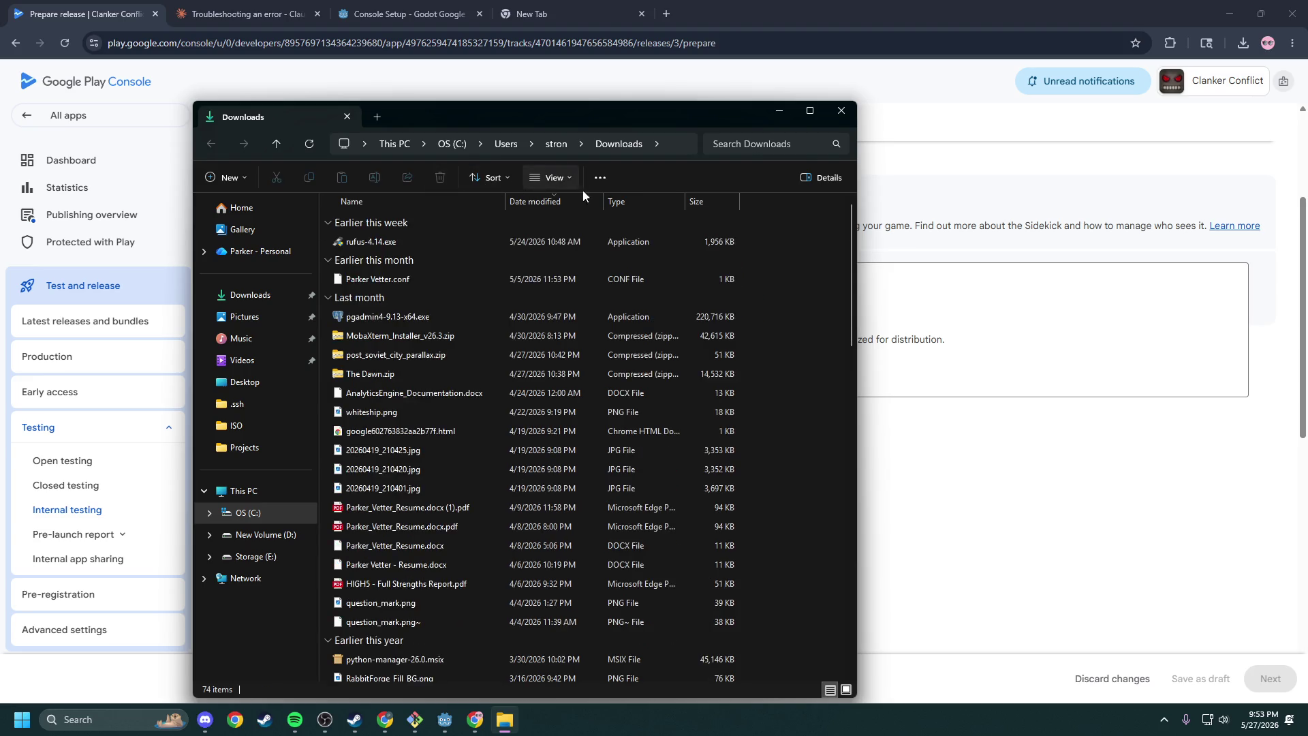
left_click(845, 111)
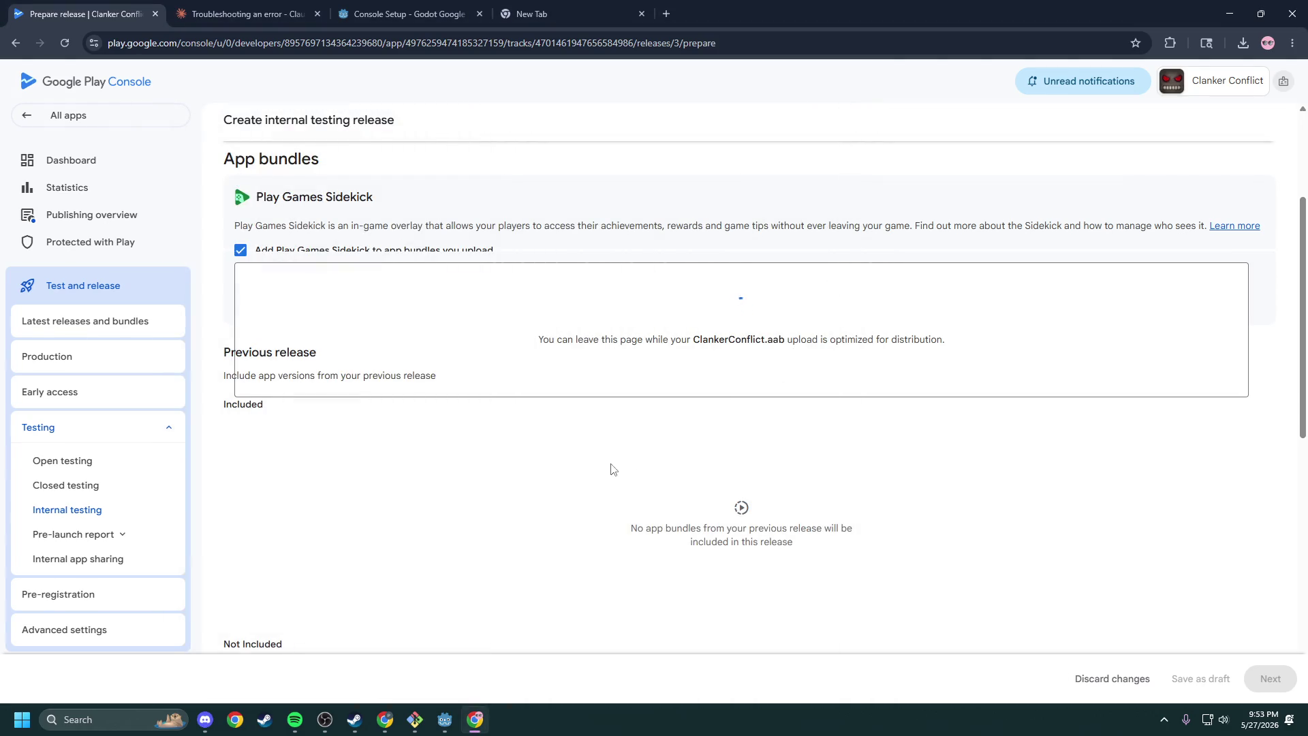
key("super")
Search Windows Start for 'Task Manager', fixing mistyped queries until it shows as the best match
type("TerminalN")
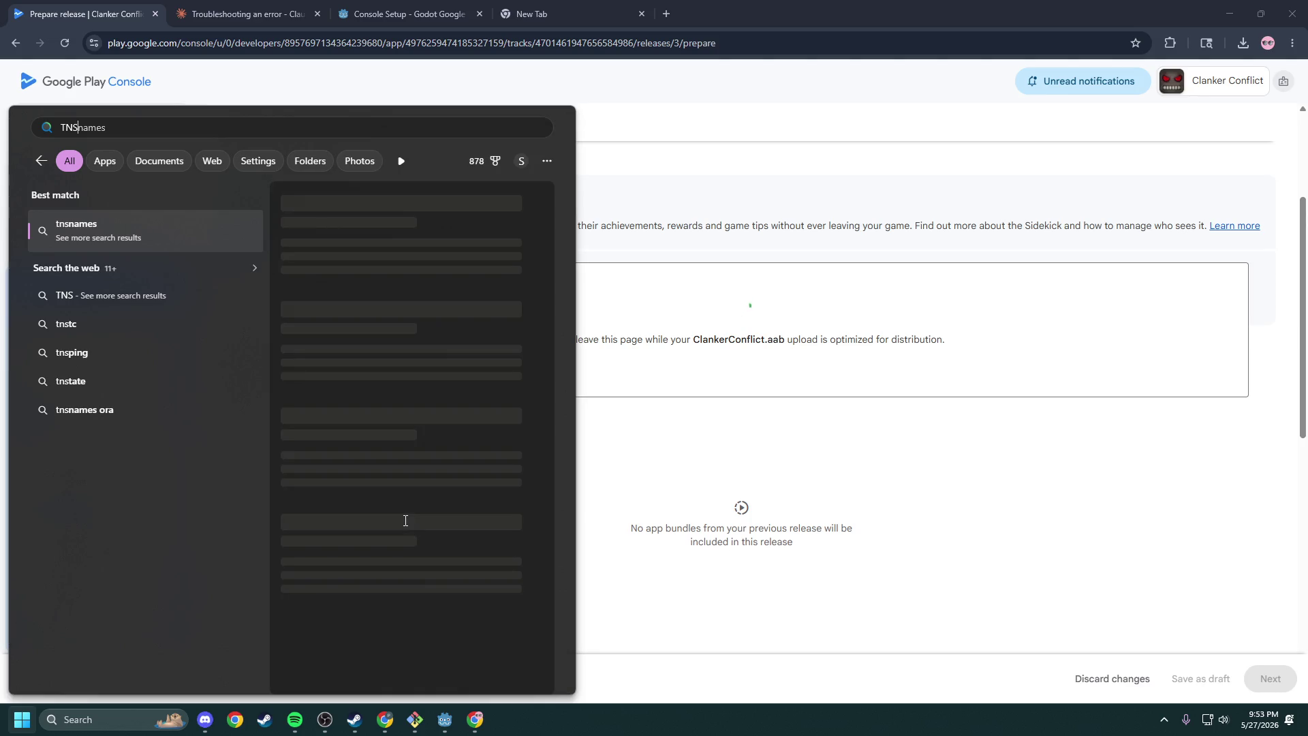
key("BackSpace")
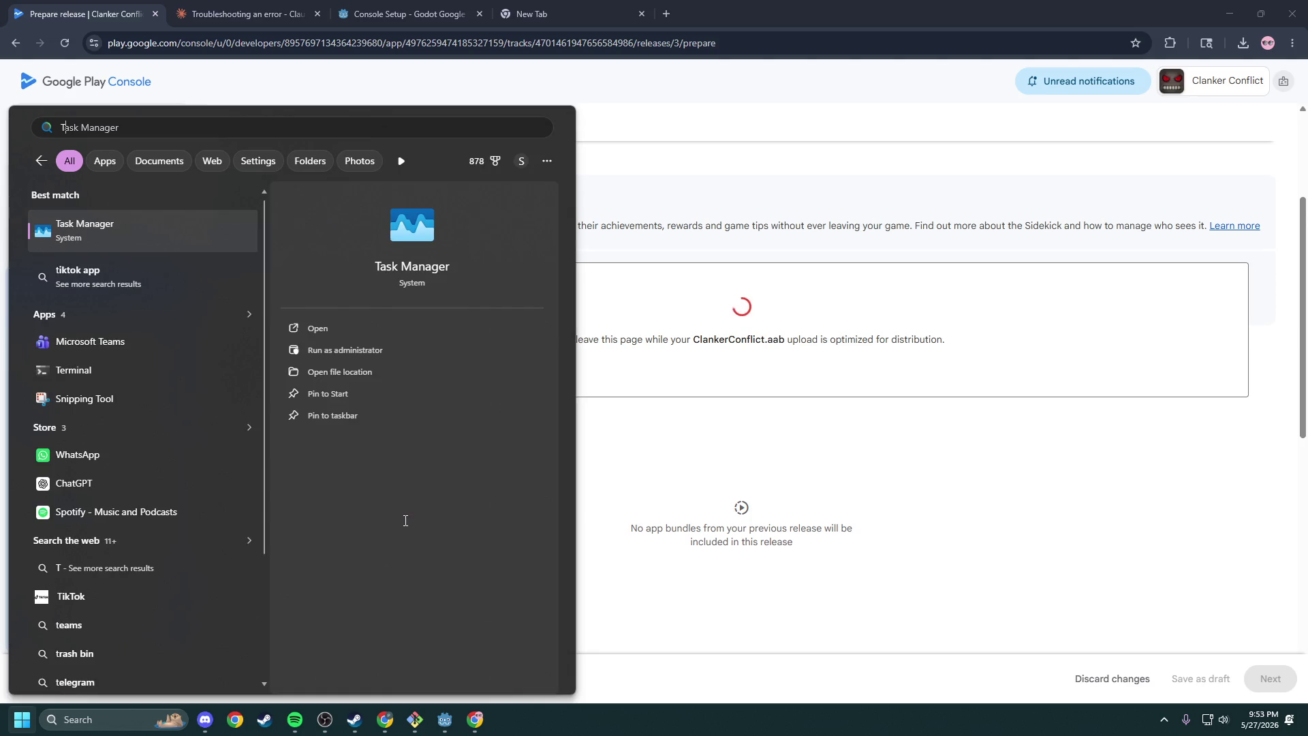
key("BackSpace")
type("TS")
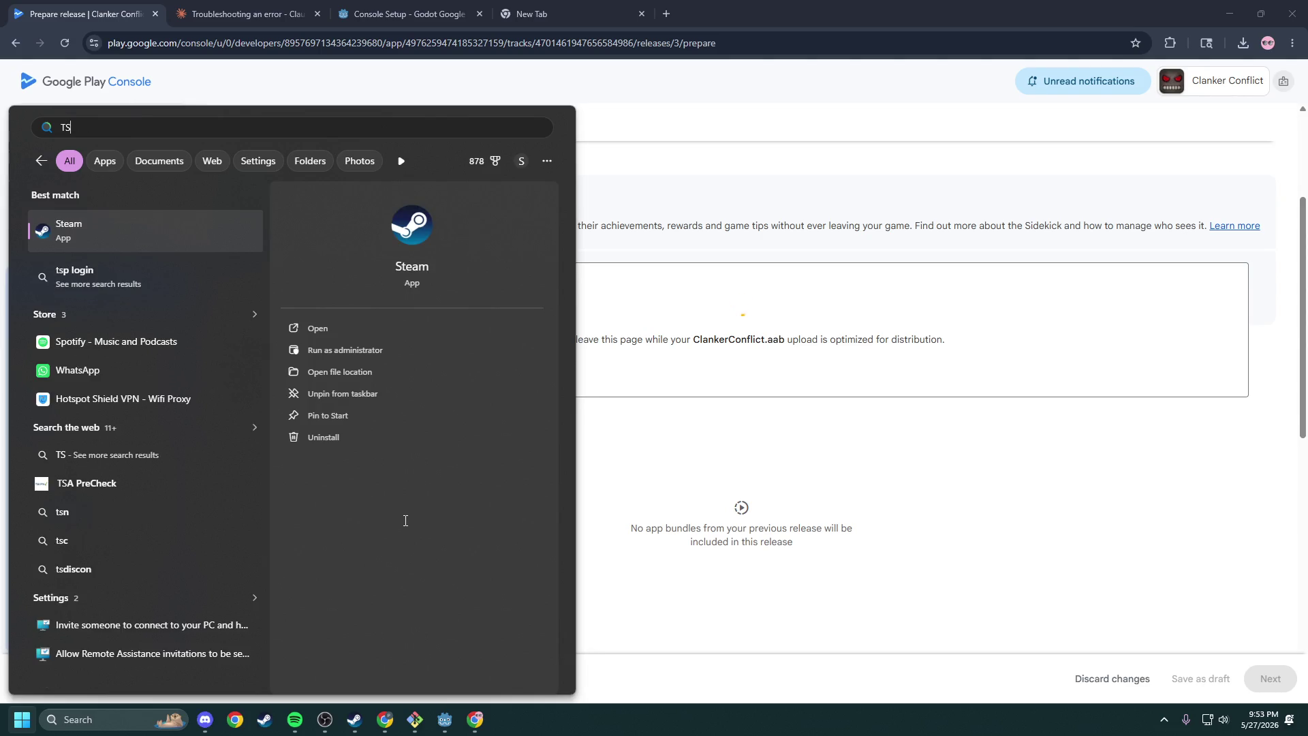
key("BackSpace")
key("BackSpace")
type("T")
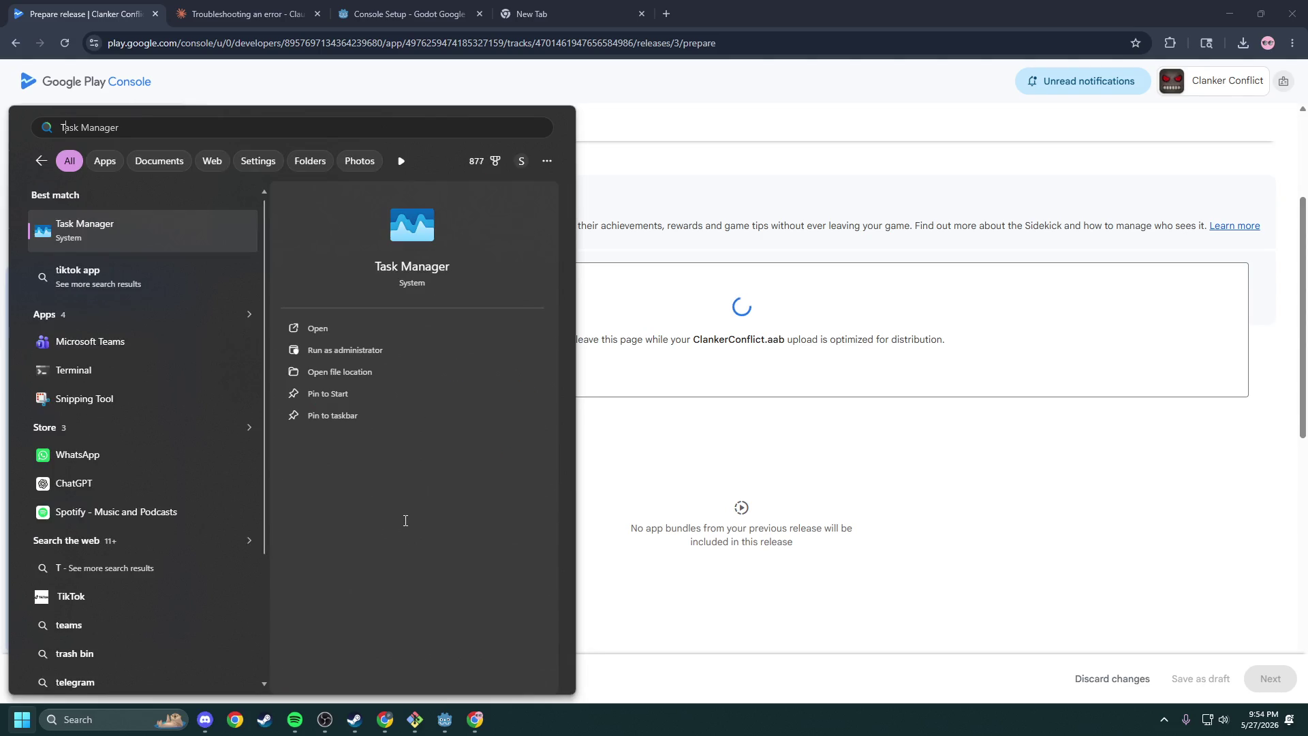
type("V")
key("BackSpace")
type("IG")
key("BackSpace")
key("BackSpace")
type("ight")
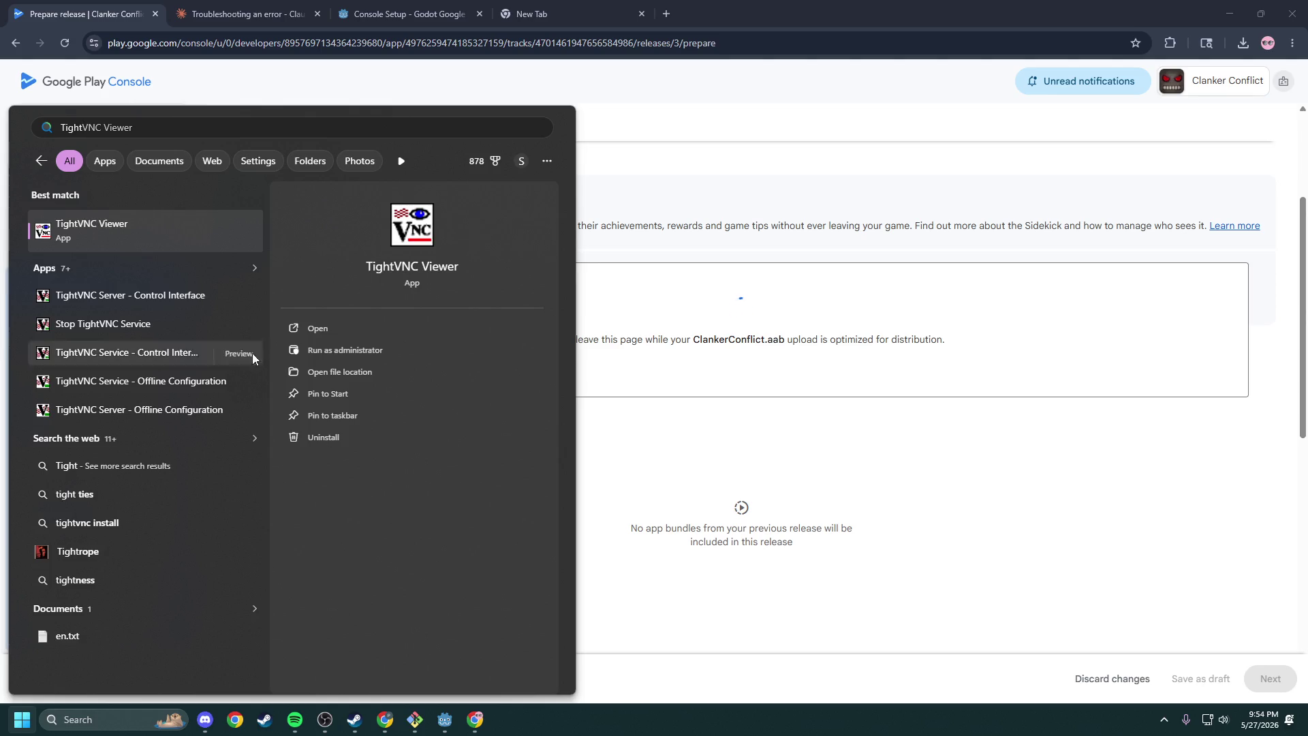
left_click(314, 328)
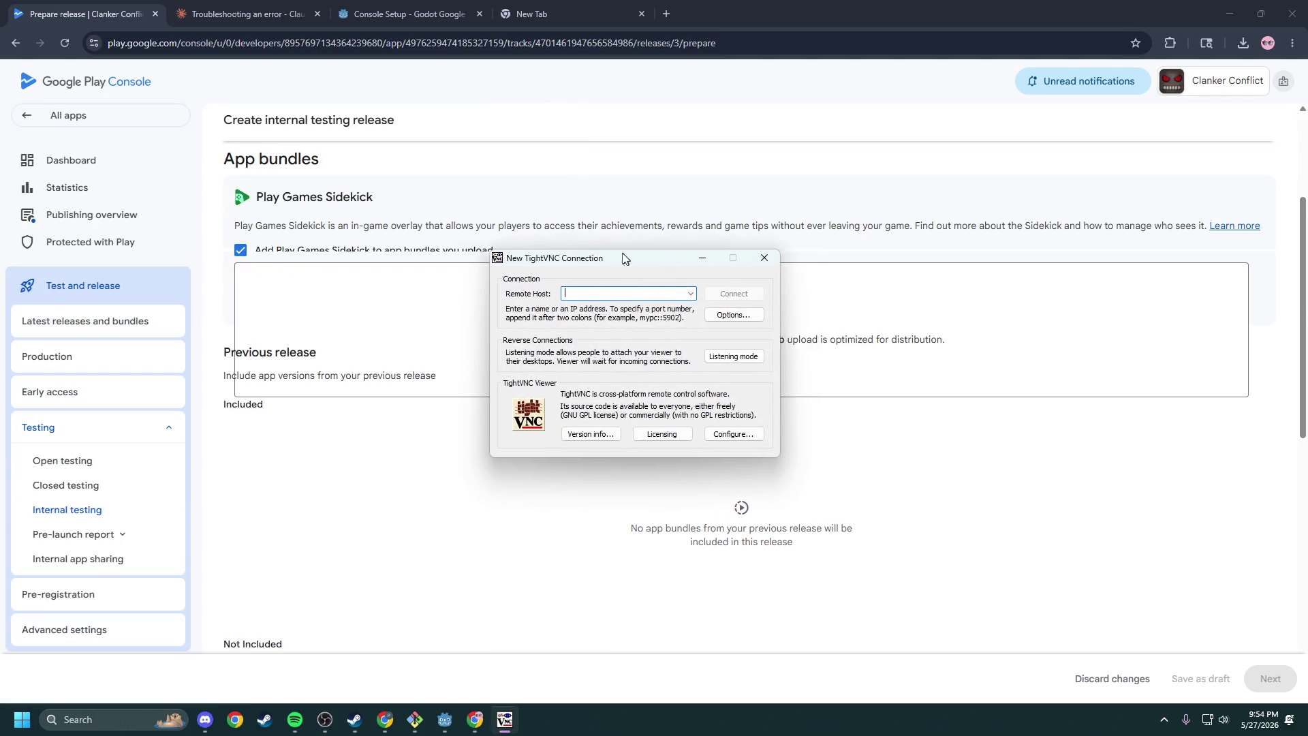
left_click_drag(633, 257, 440, 263)
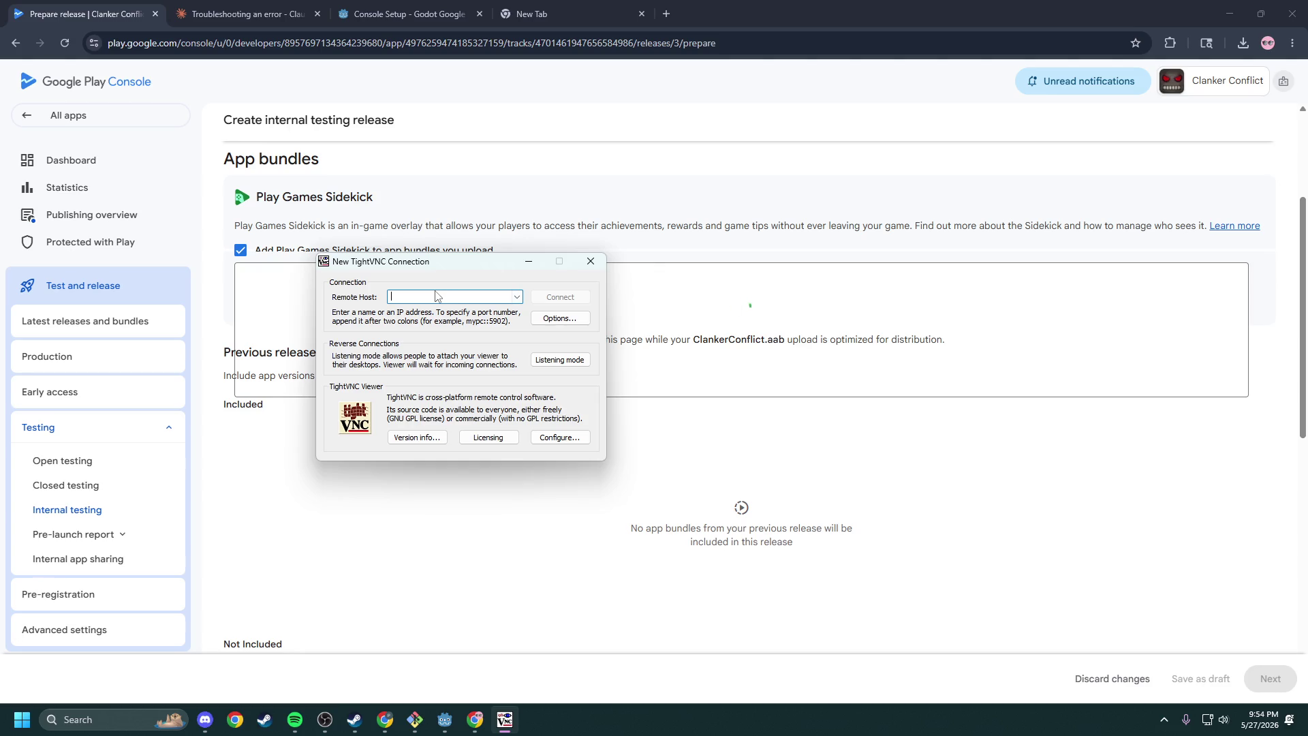
type("localhost")
key("Tab")
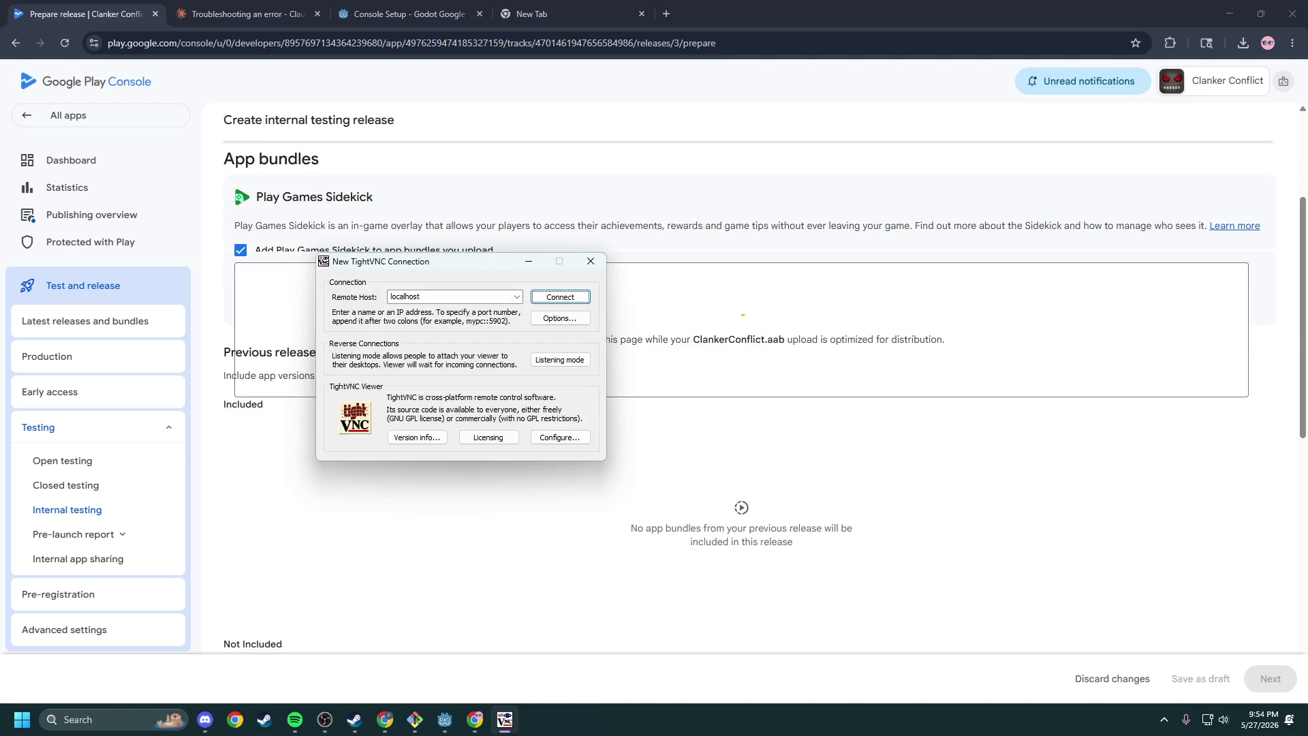
key("Return")
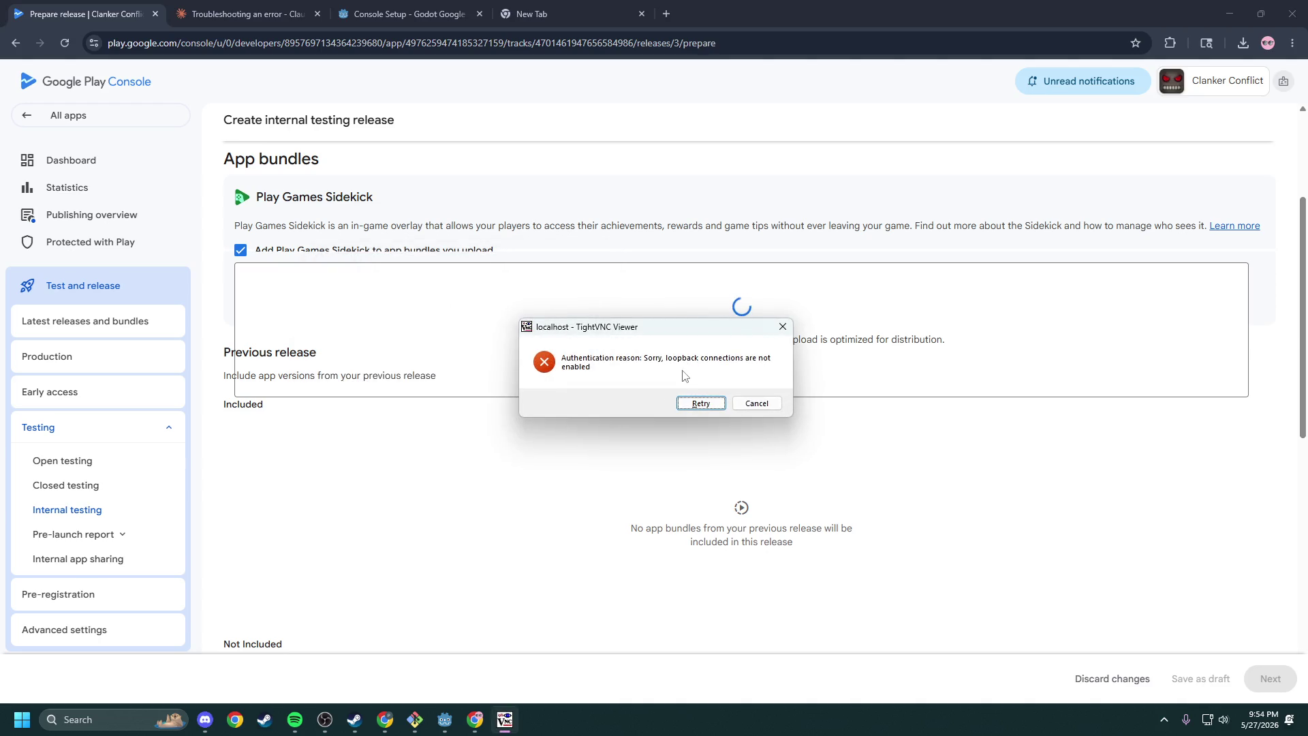
left_click(708, 404)
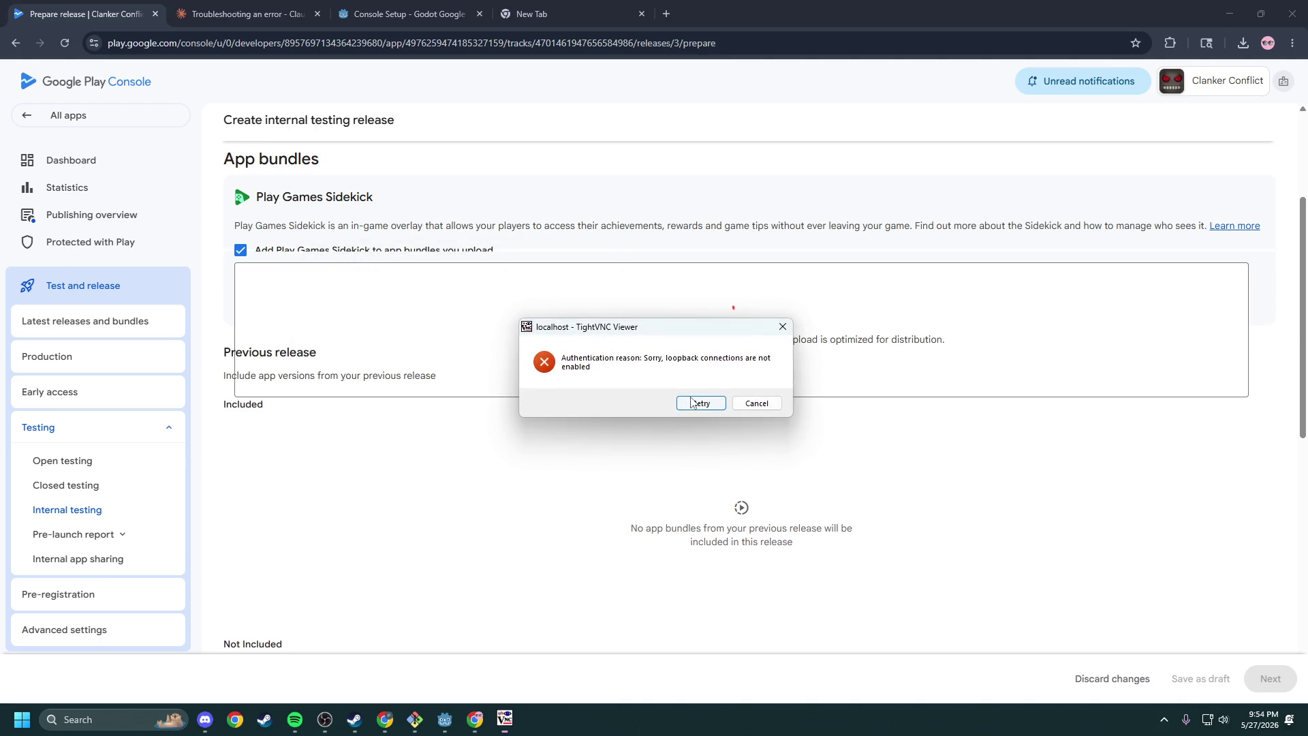
left_click(756, 403)
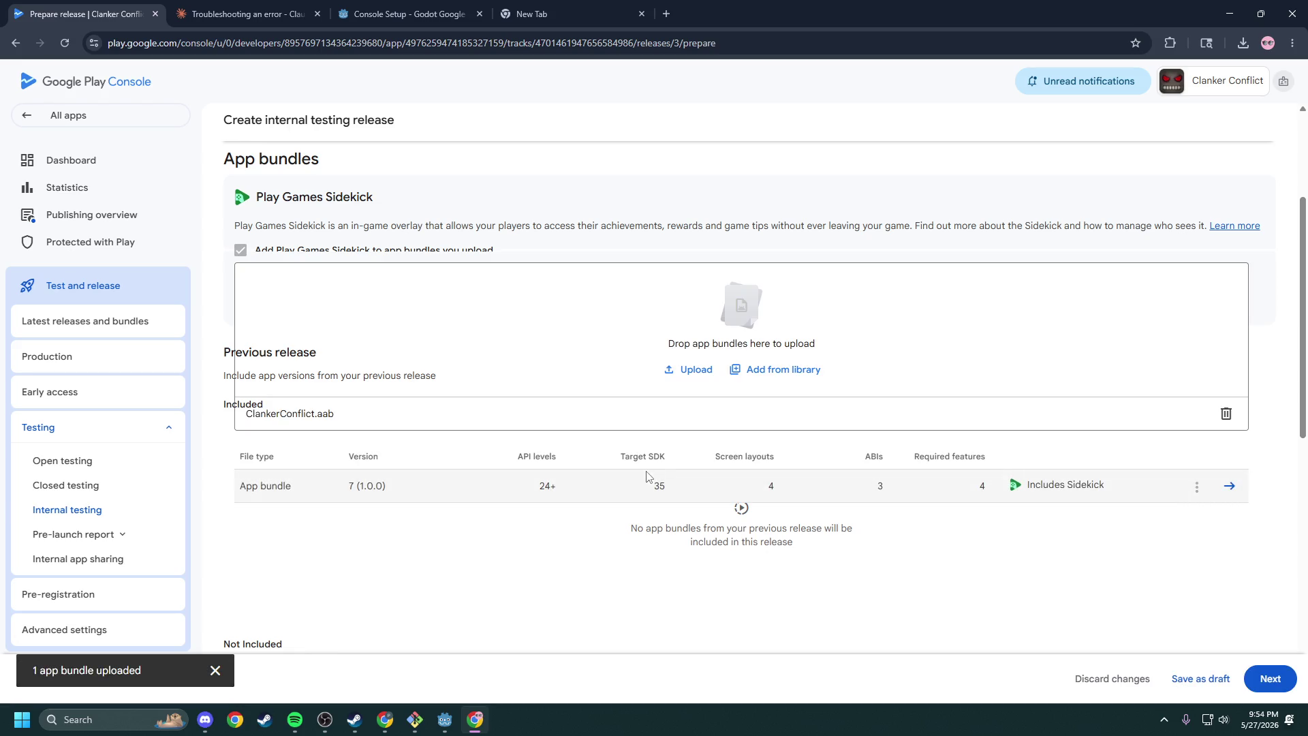
Continue to the release review step and look over the release warnings
left_click(1264, 675)
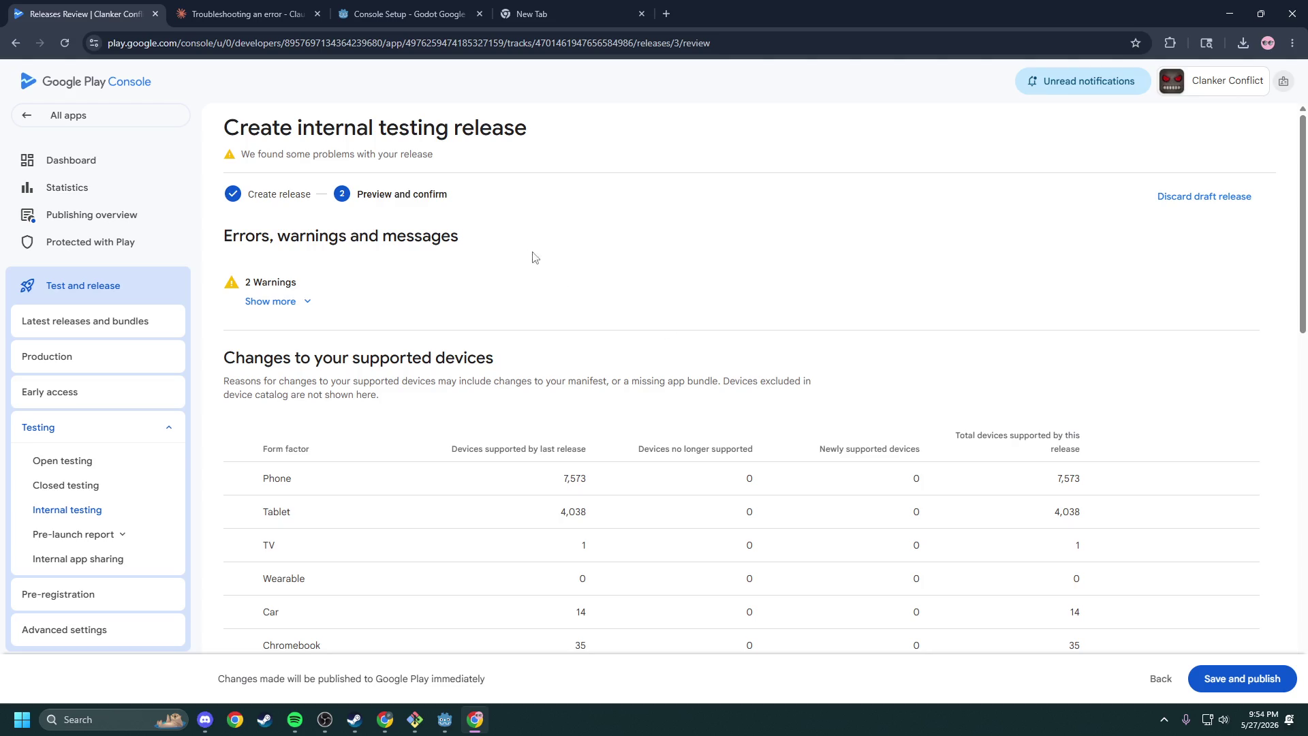
left_click(290, 303)
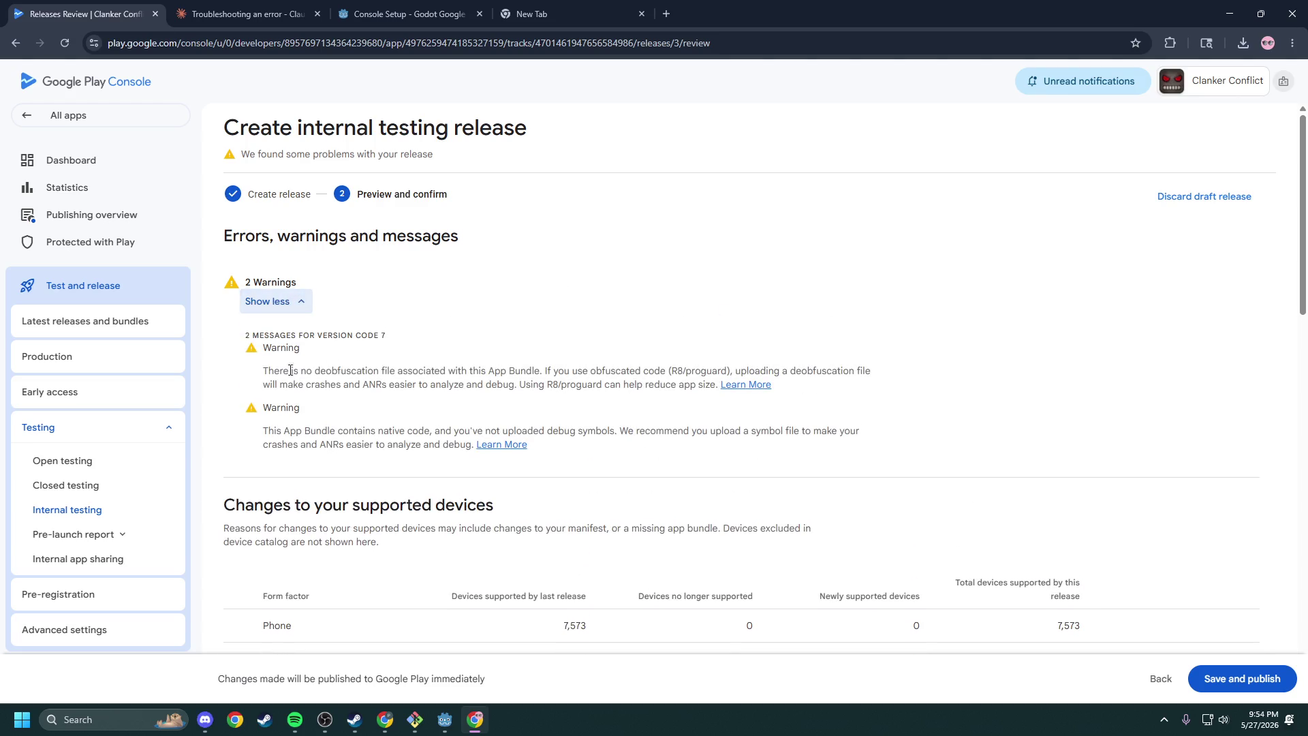
left_click_drag(280, 373, 457, 386)
left_click(286, 321)
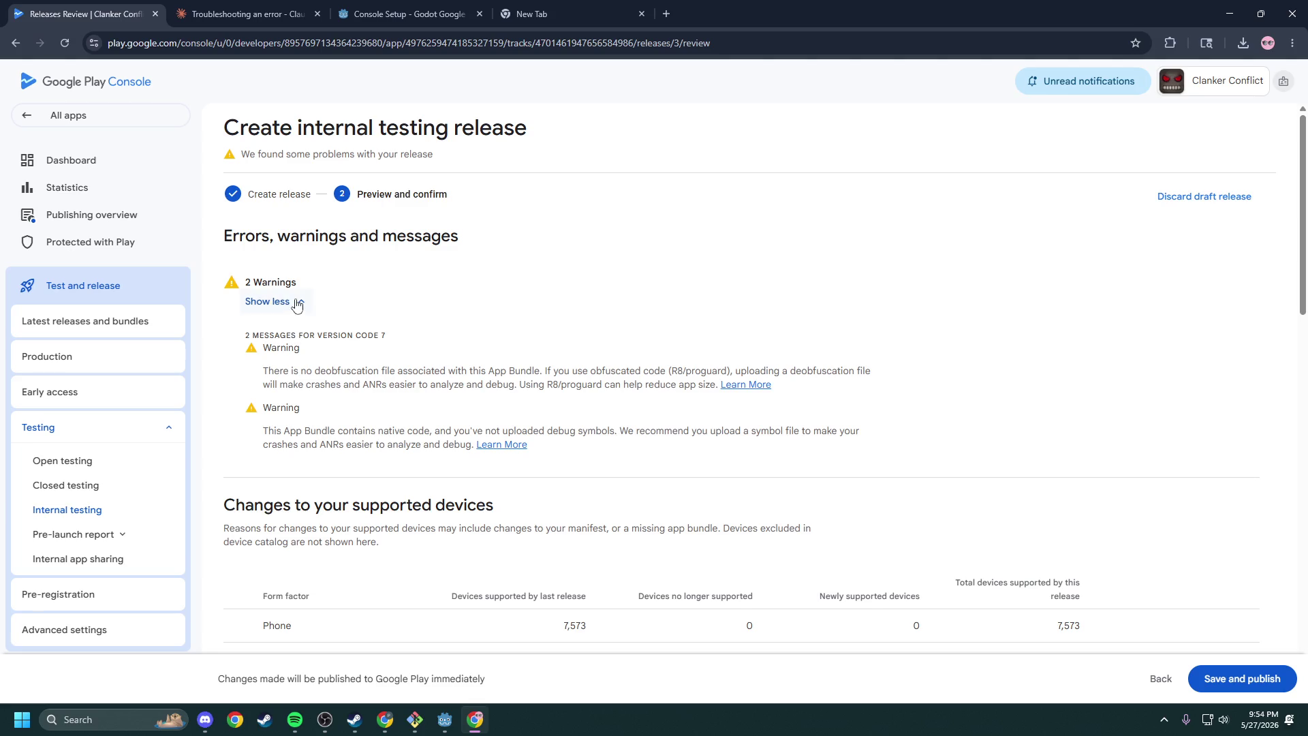
left_click(290, 301)
Save and publish internal testing release 6 (1.0.0), confirming the publish dialog
scroll(943, 543, "down", 6)
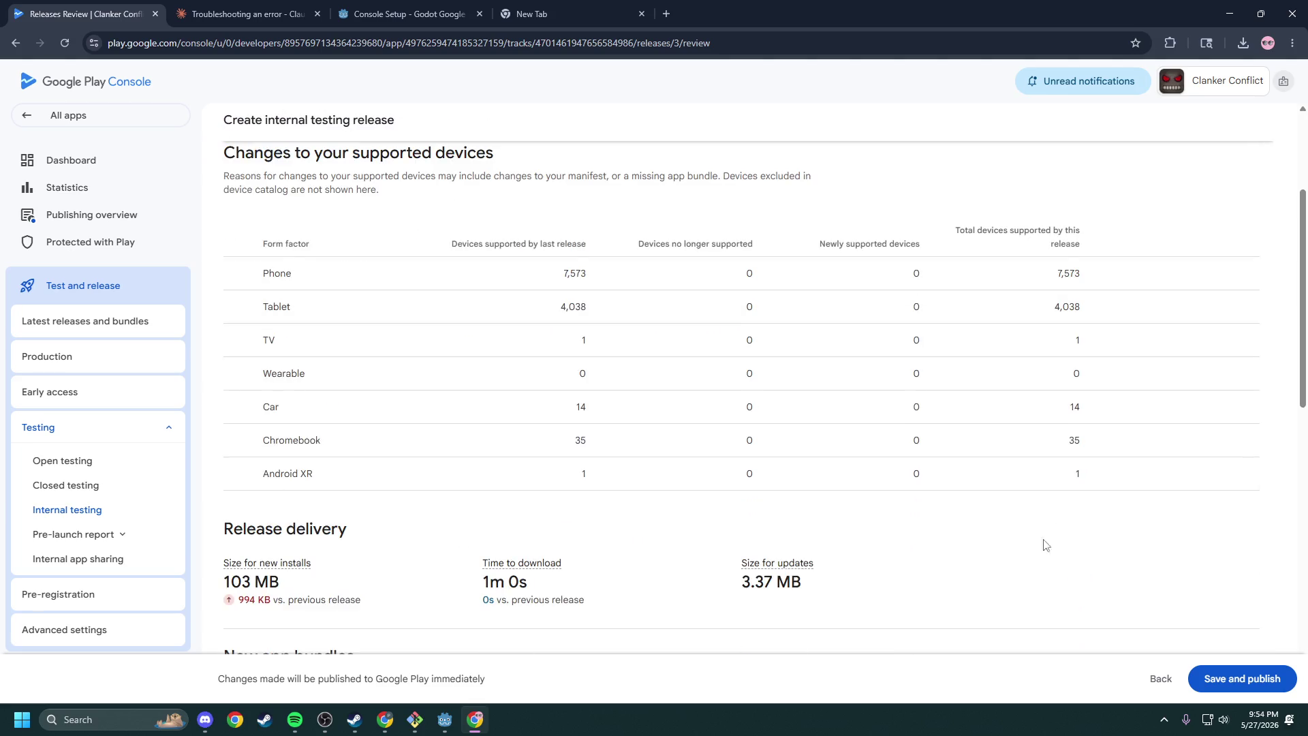
left_click(1235, 692)
left_click(736, 418)
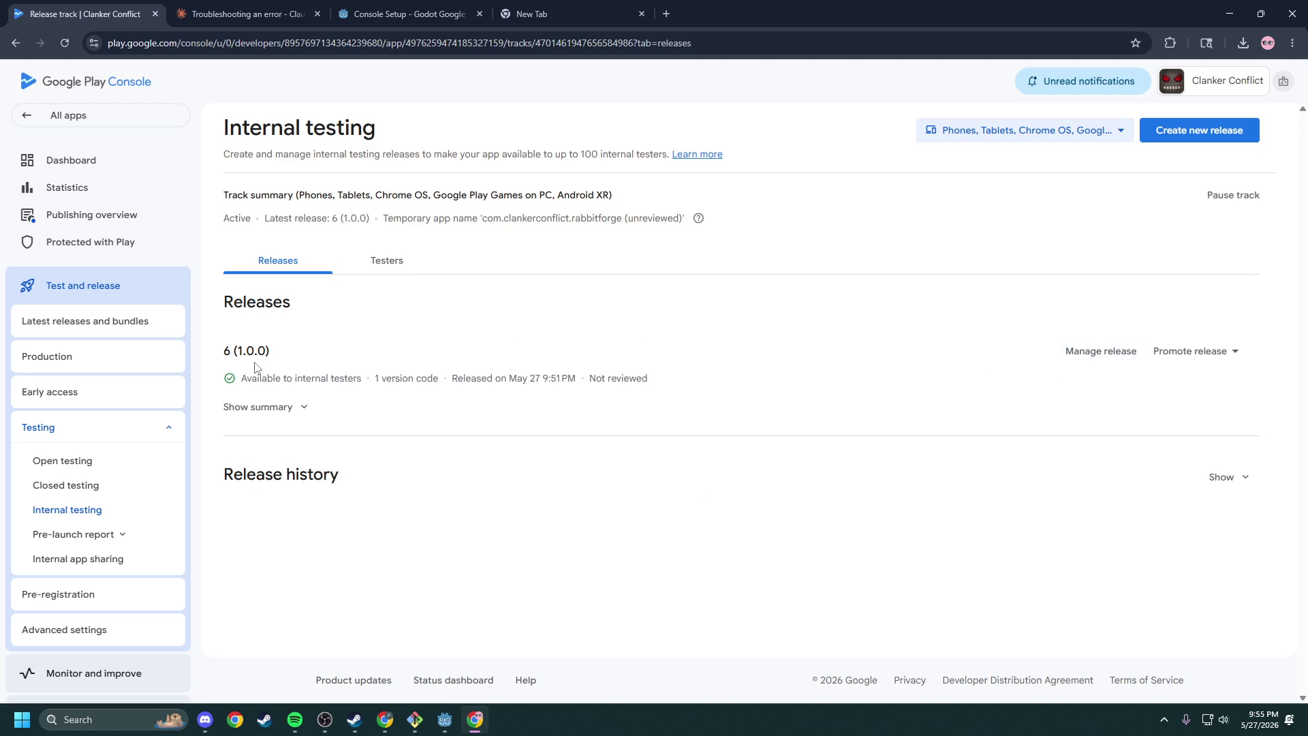
left_click_drag(229, 348, 477, 470)
left_click(326, 394)
left_click(205, 719)
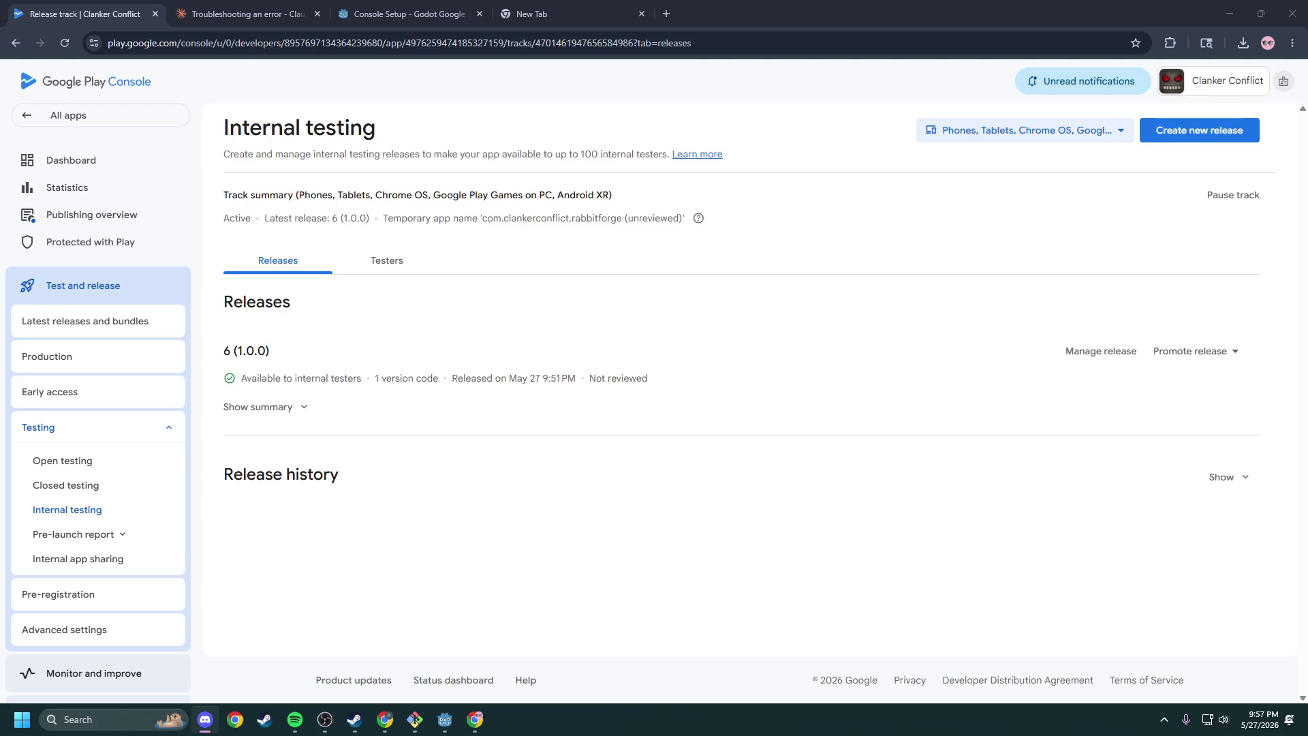
double_click(733, 7)
Bring Godot forward and run the game on the Samsung SM-S908U via remote deploy
left_click(763, 74)
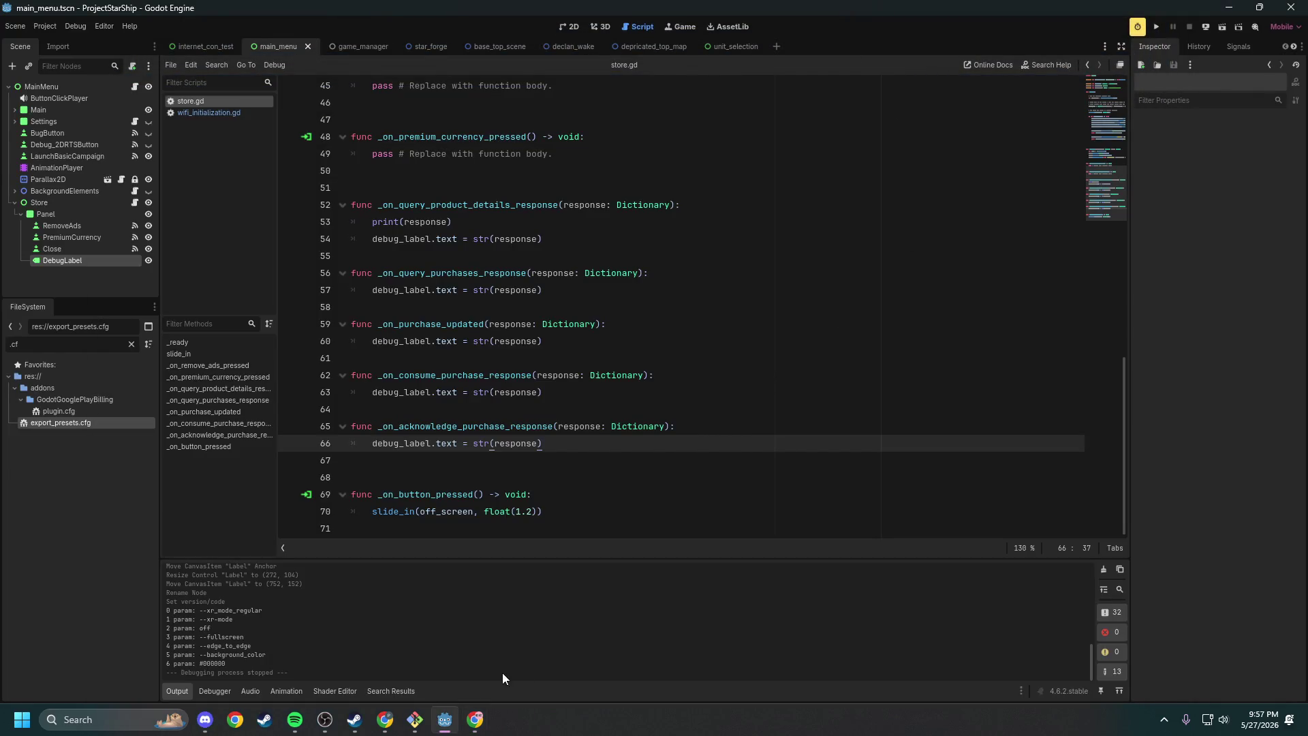
left_click(1212, 26)
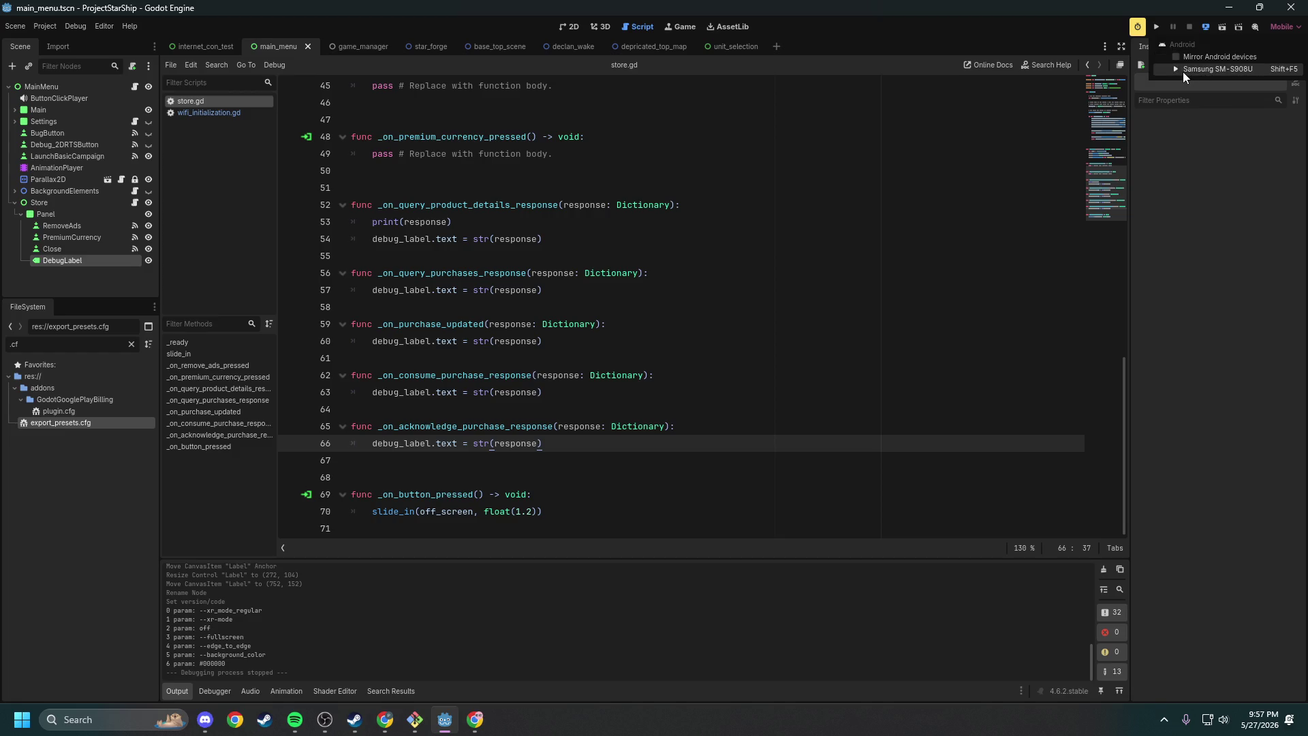
left_click(1179, 71)
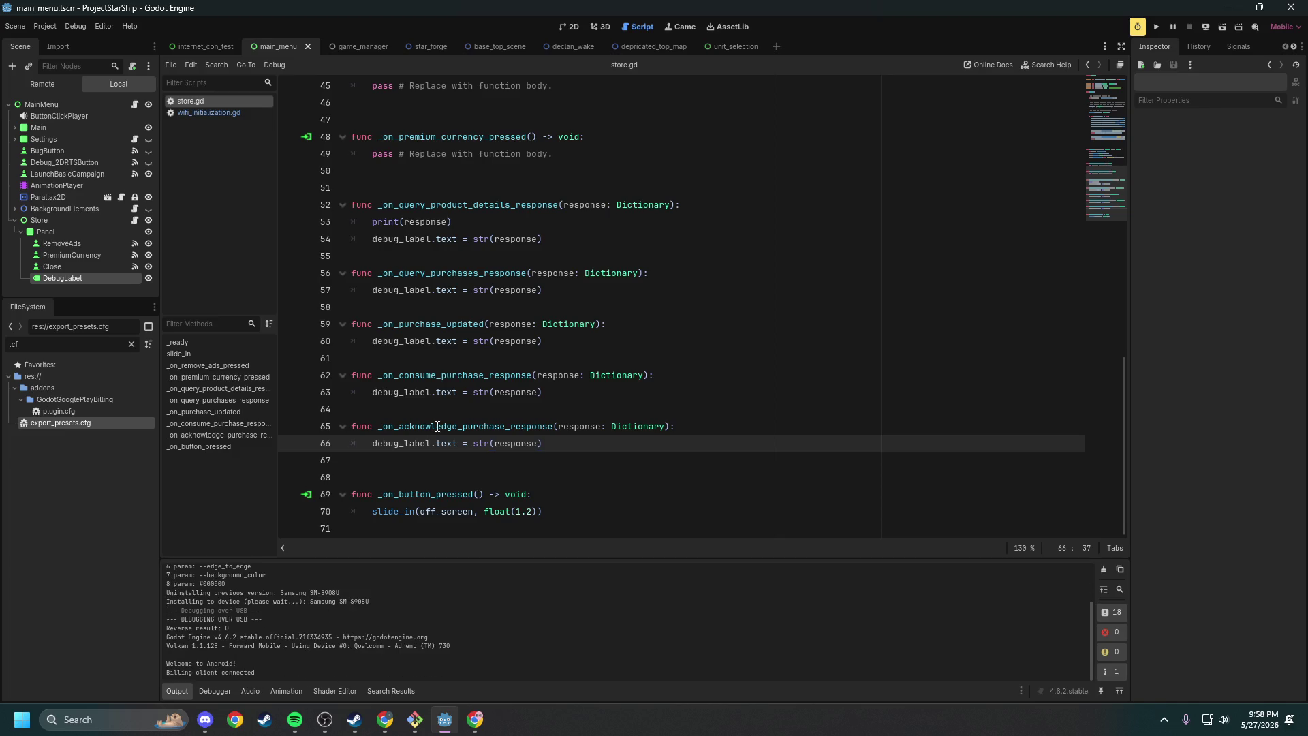
Review the billing_client null check and the query_product_details_response code in store.gd
scroll(538, 272, "up", 2)
left_click_drag(555, 342, 308, 307)
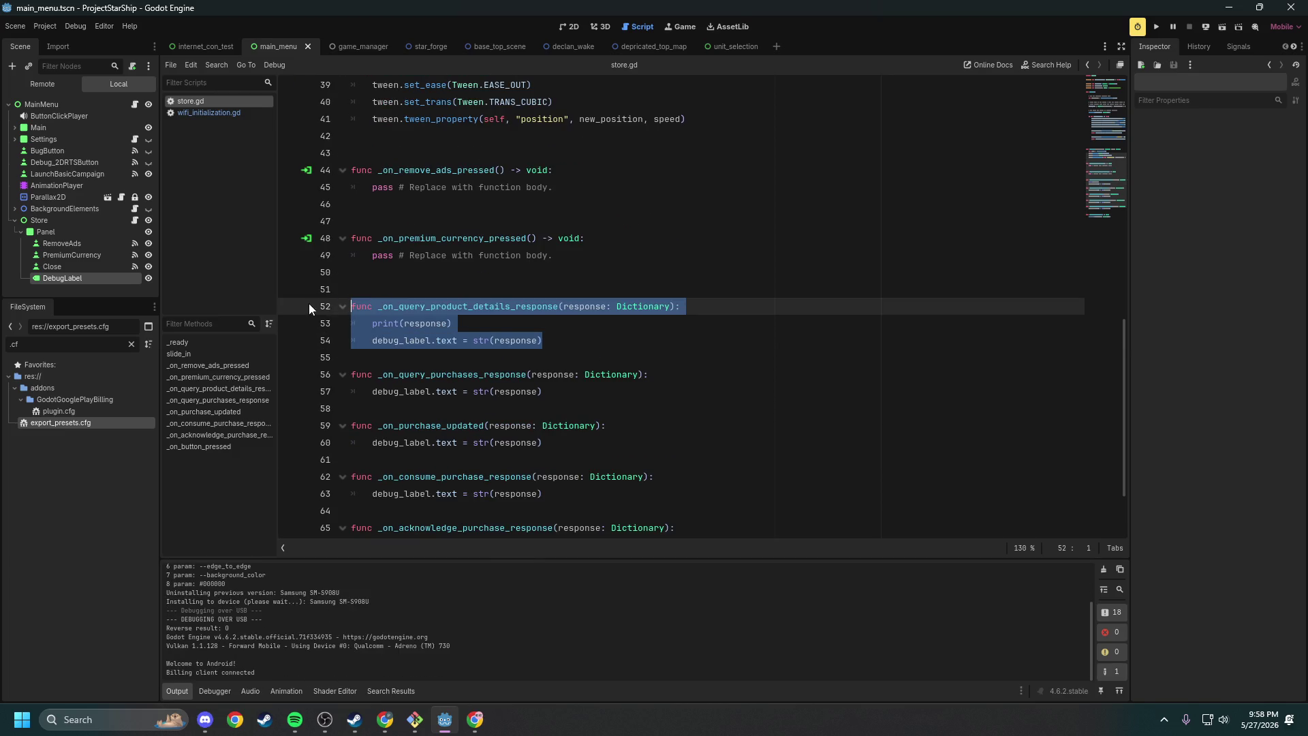
double_click(479, 308)
scroll(502, 337, "up", 8)
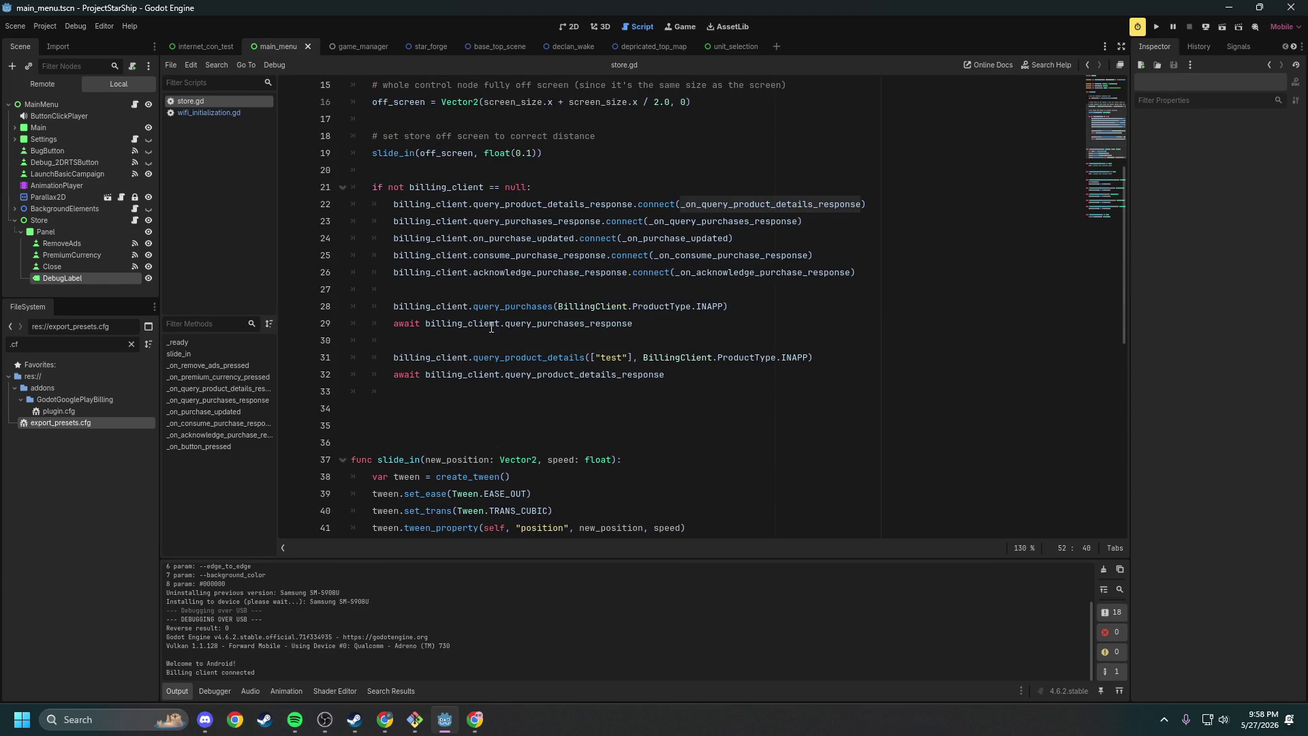
scroll(568, 334, "down", 5)
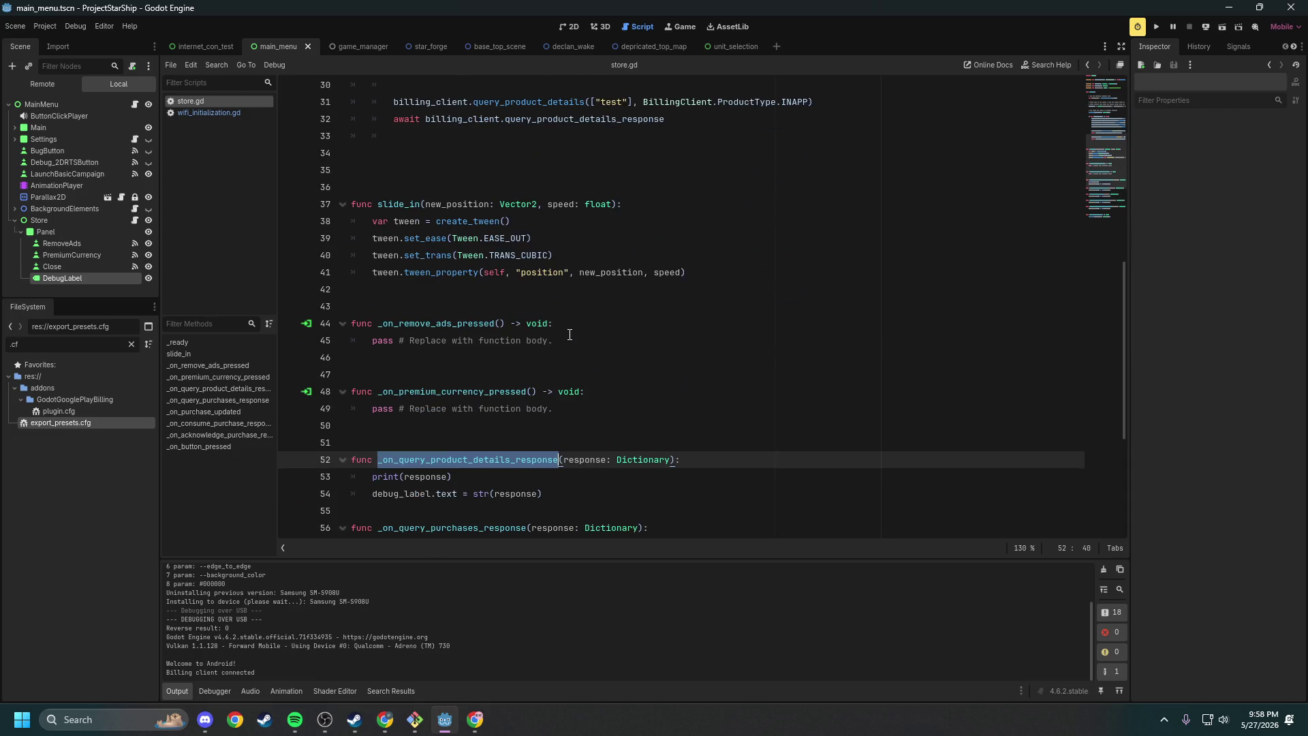
scroll(727, 218, "up", 5)
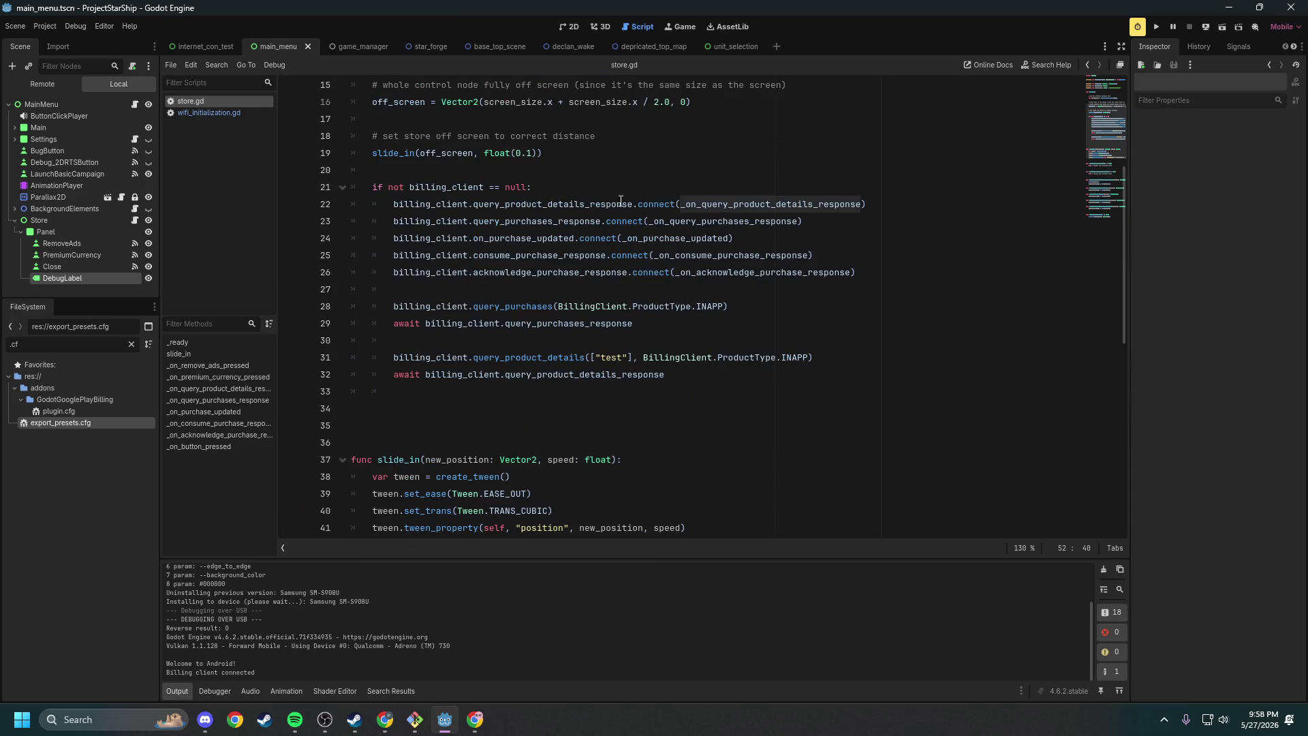
double_click(517, 207)
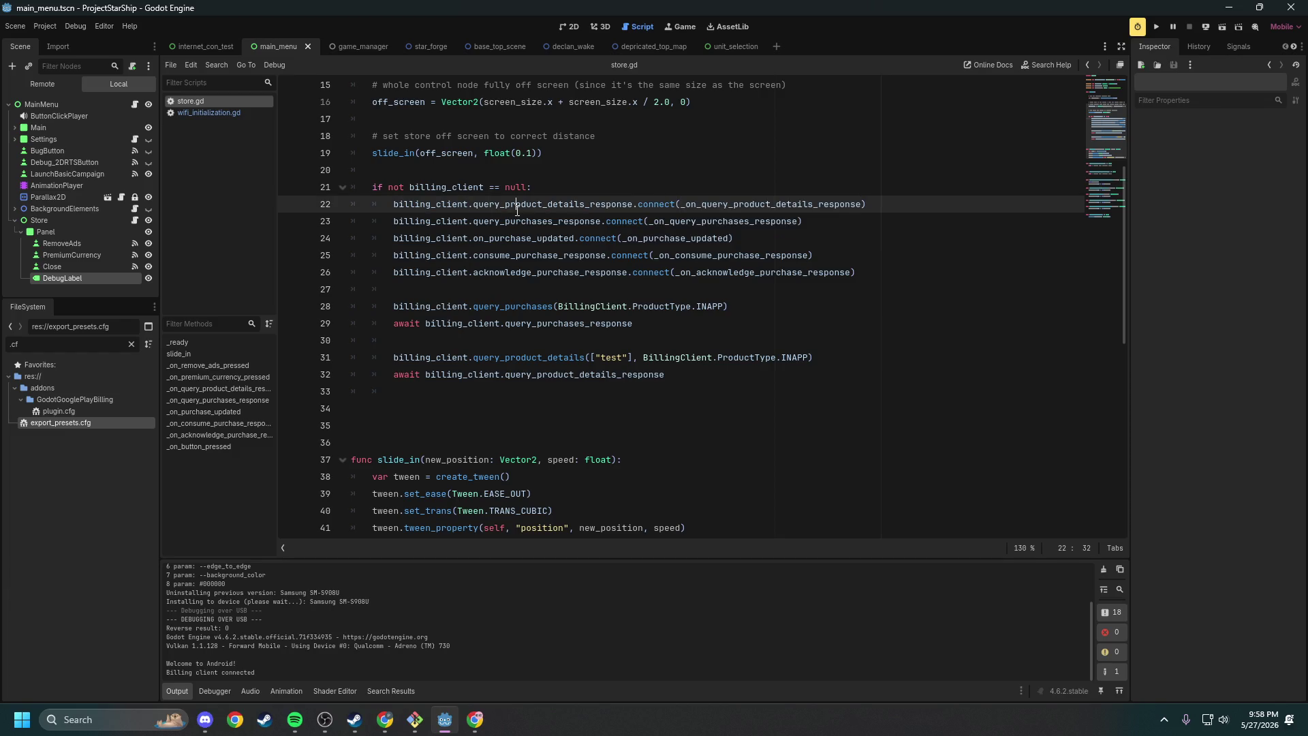
double_click(454, 206)
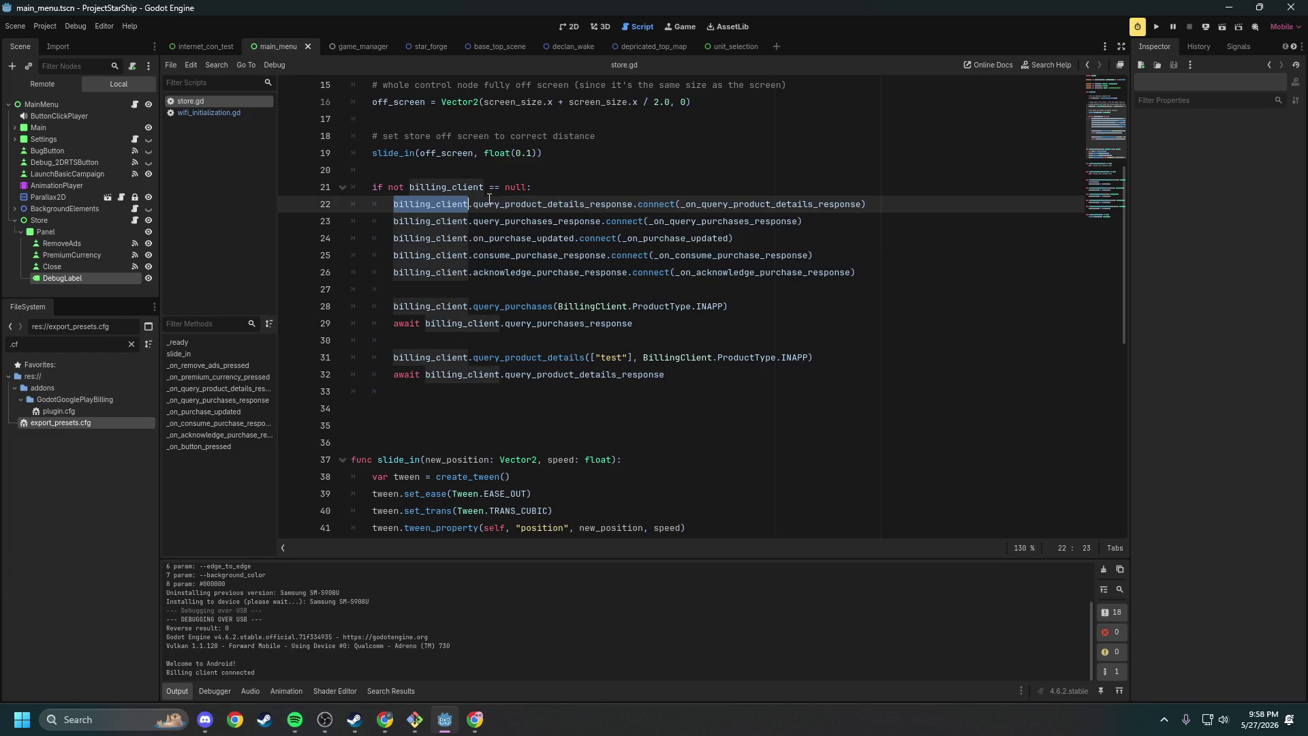
double_click(515, 188)
scroll(446, 195, "up", 2)
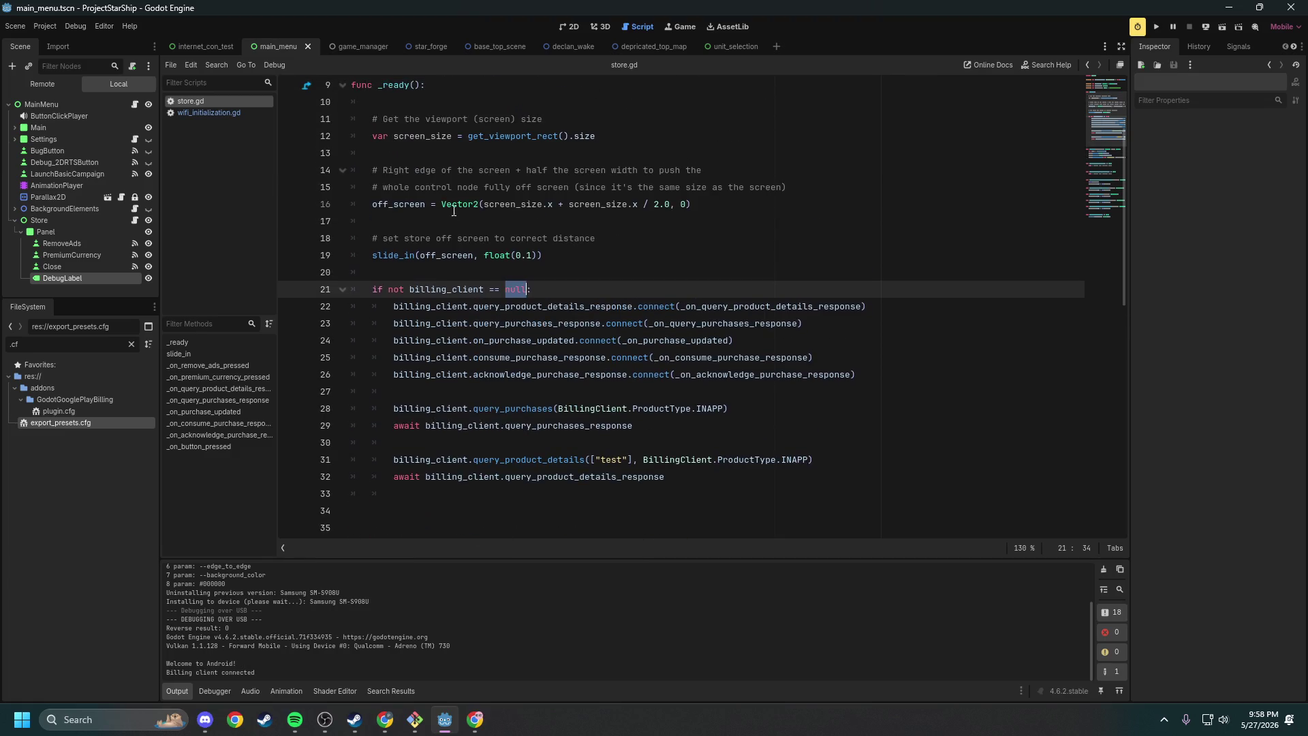
Add print("Billing is not null") inside the billing-client null check on line 21
left_click(503, 274)
left_click(554, 281)
key("Return")
type("print")
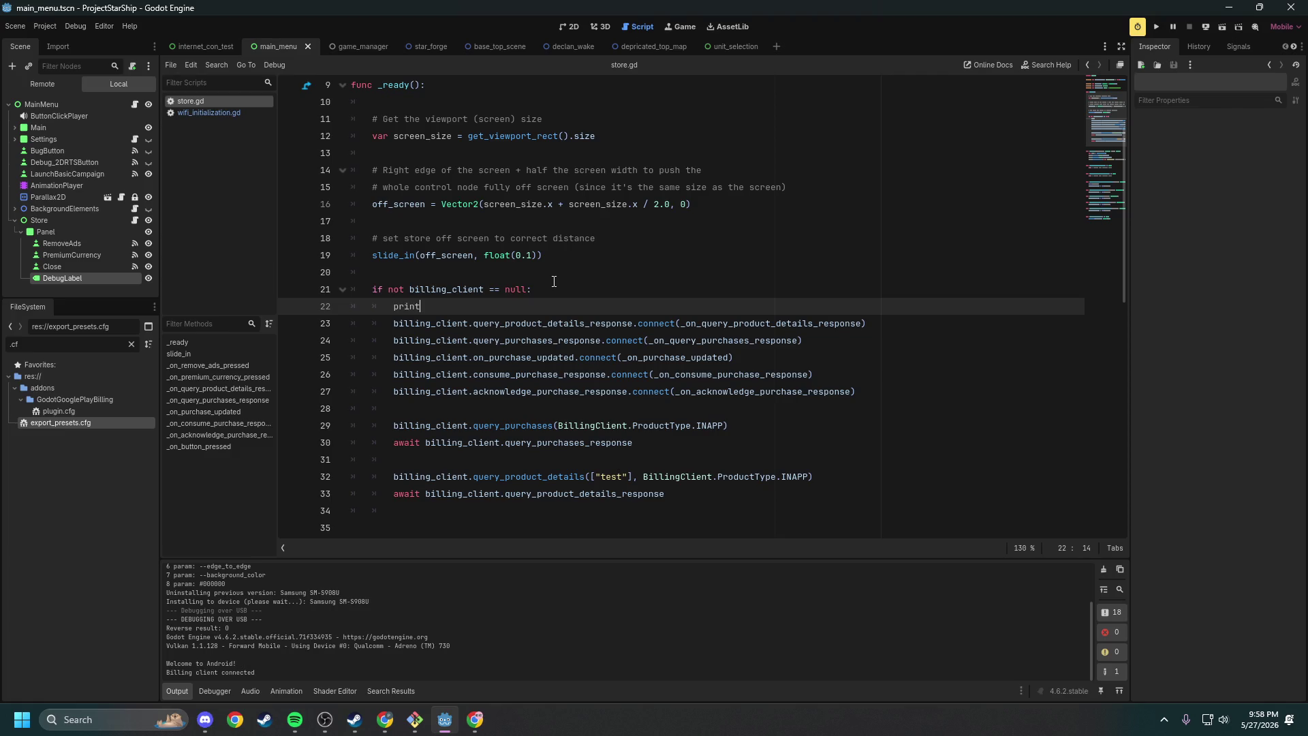
key("Return")
type("\"")
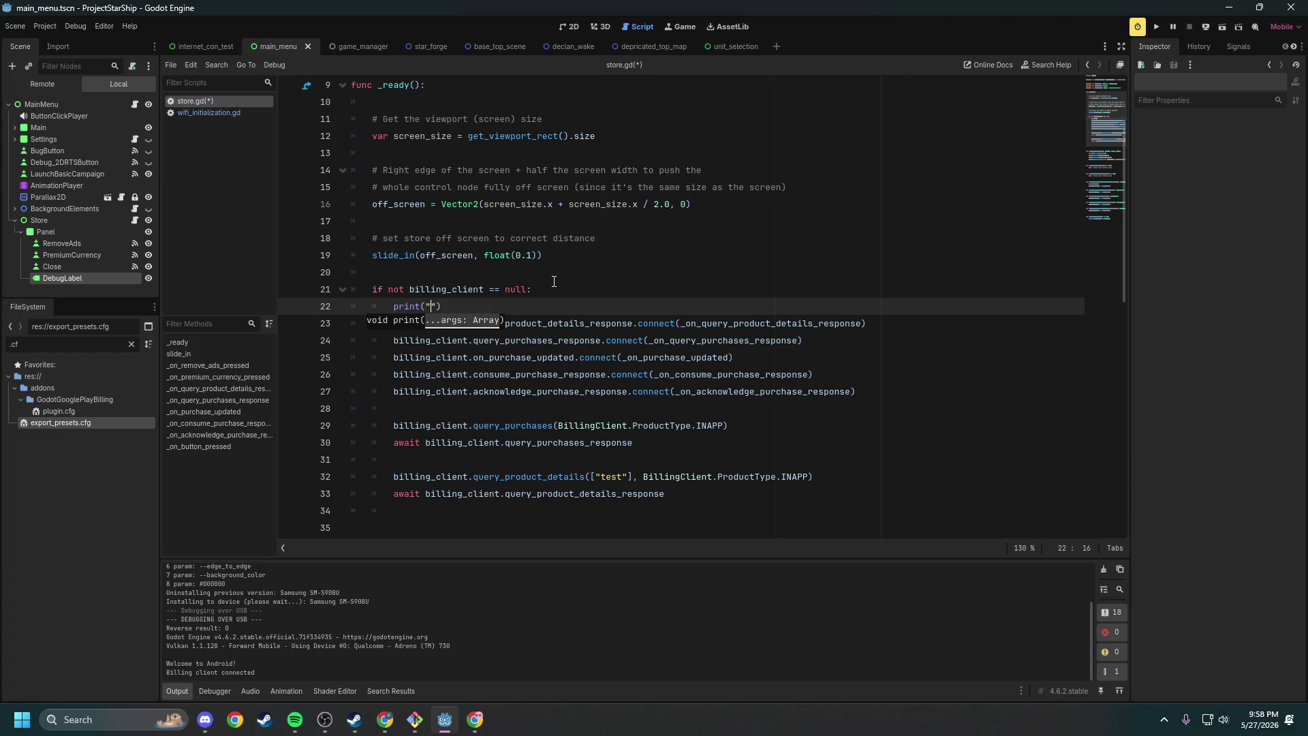
type(" Billing is not ")
type("null")
key("BackSpace")
Save store.gd and redeploy the game to the Samsung phone
key("ctrl+s")
left_click(1206, 28)
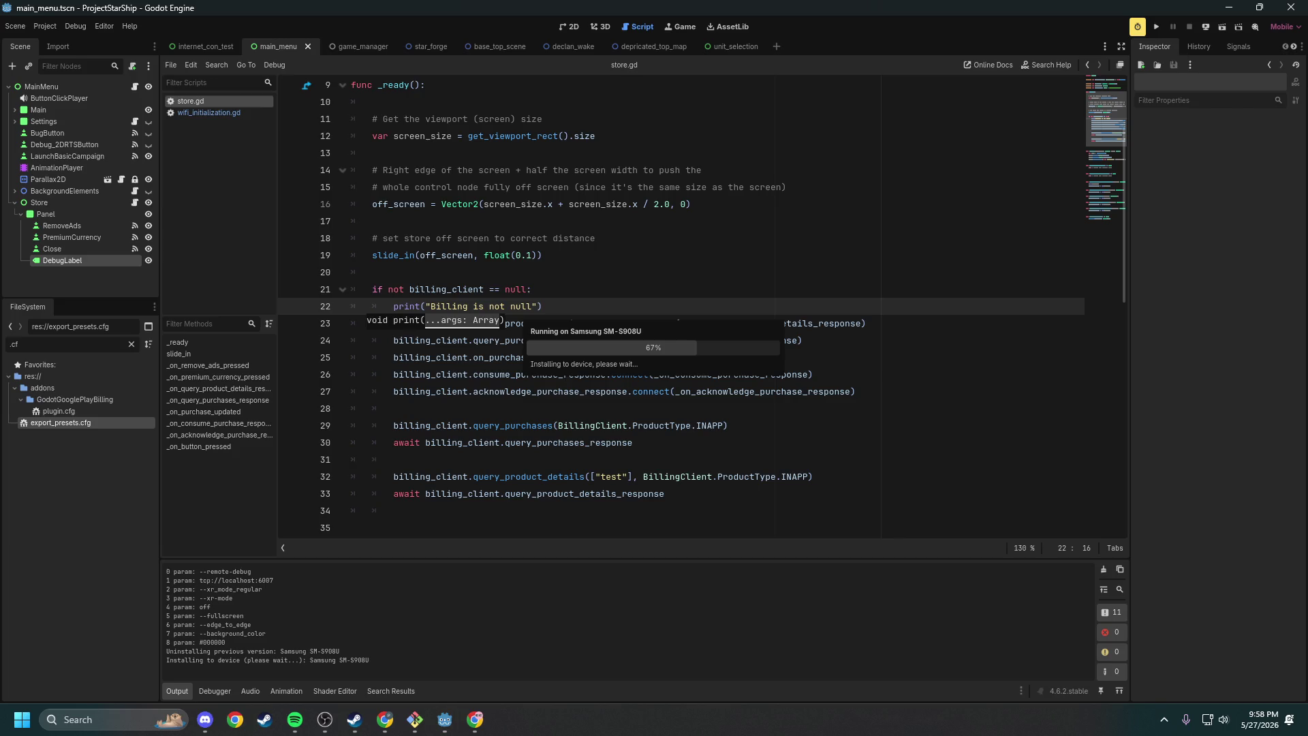
key("alt+Tab")
key("alt+Tab")
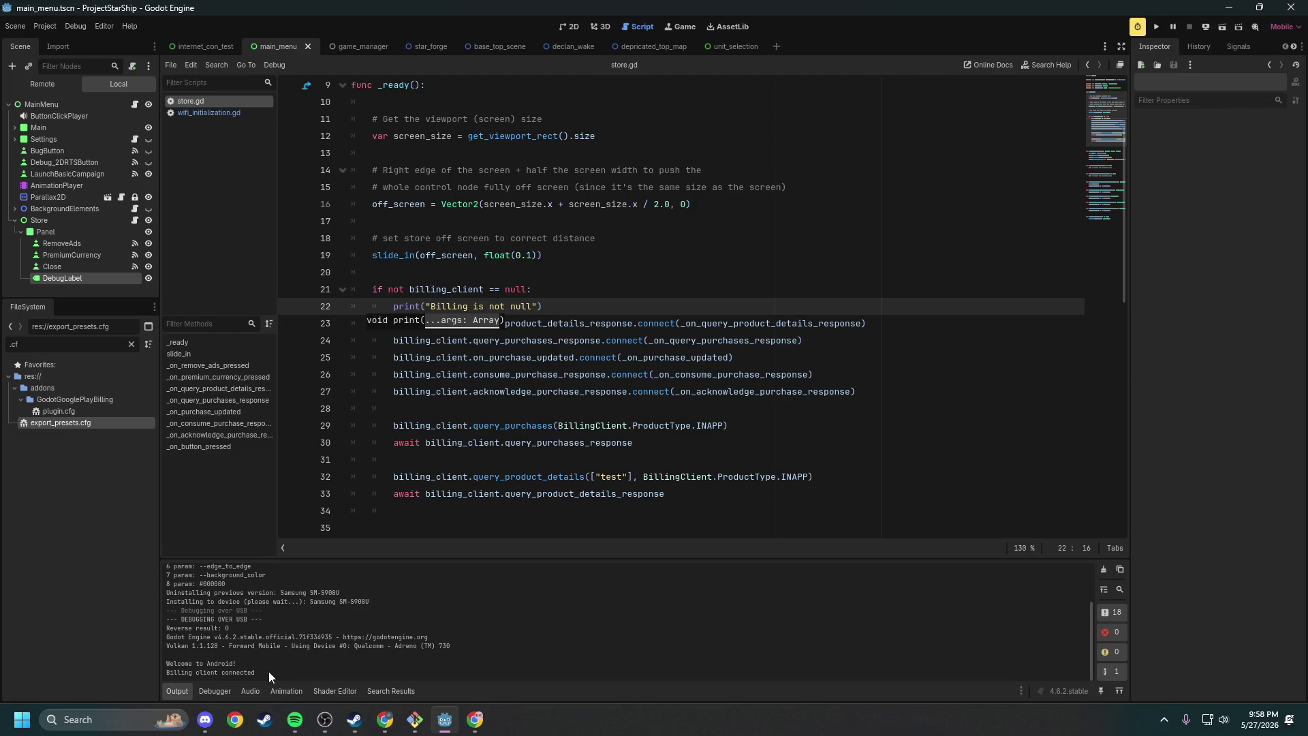
Review the billing_client references in the null check and on line 23
double_click(446, 289)
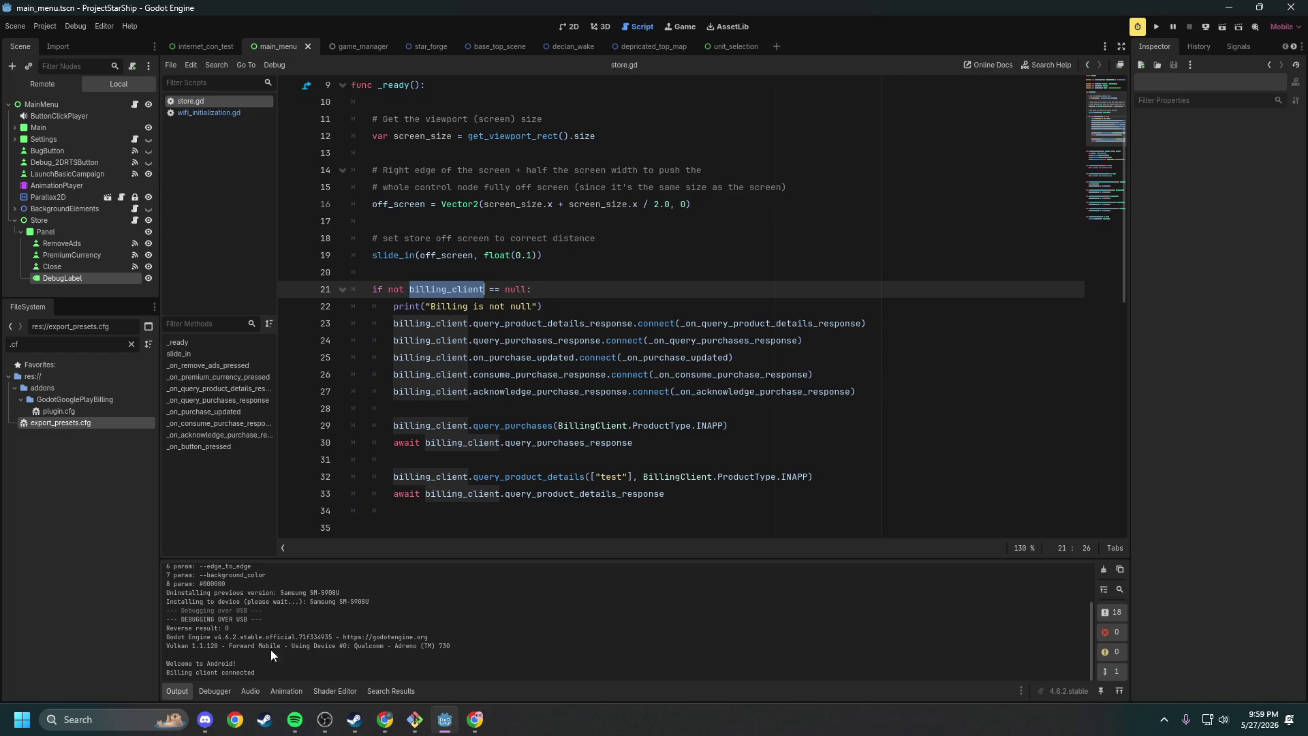
double_click(458, 323)
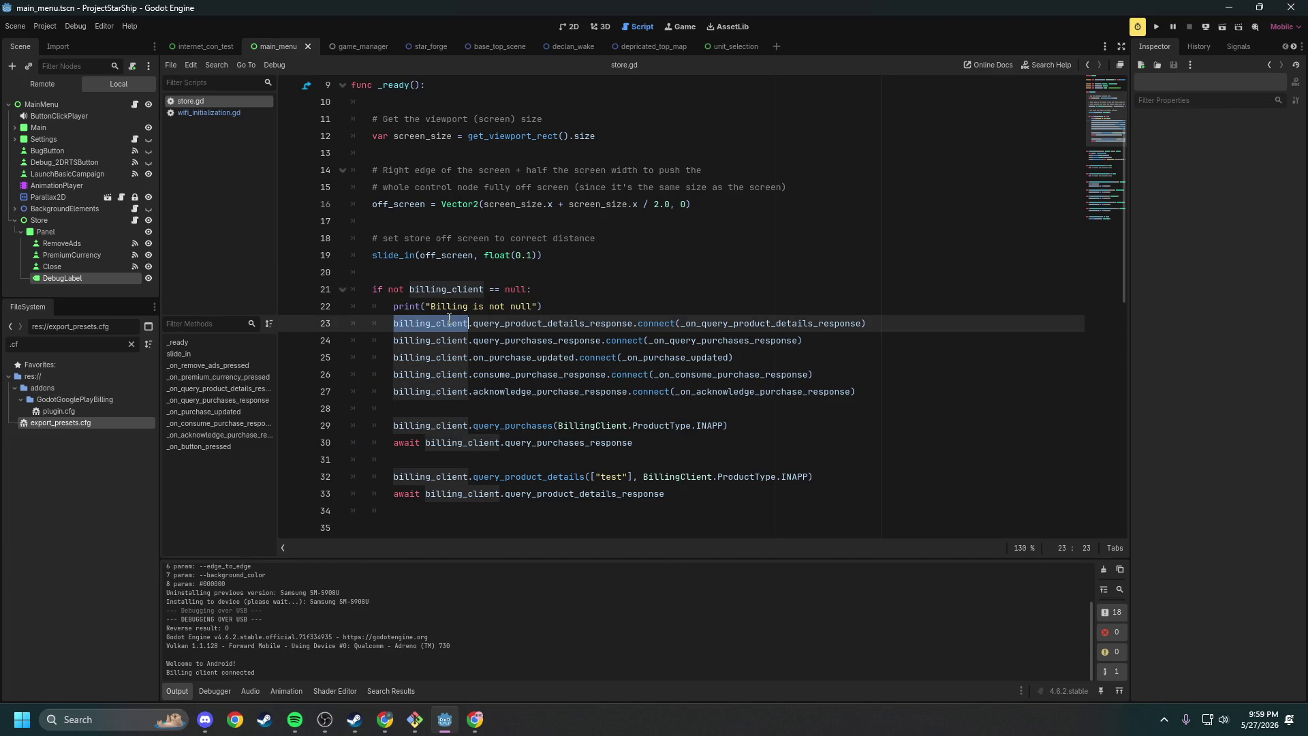
scroll(460, 323, "down", 2)
scroll(464, 327, "up", 5)
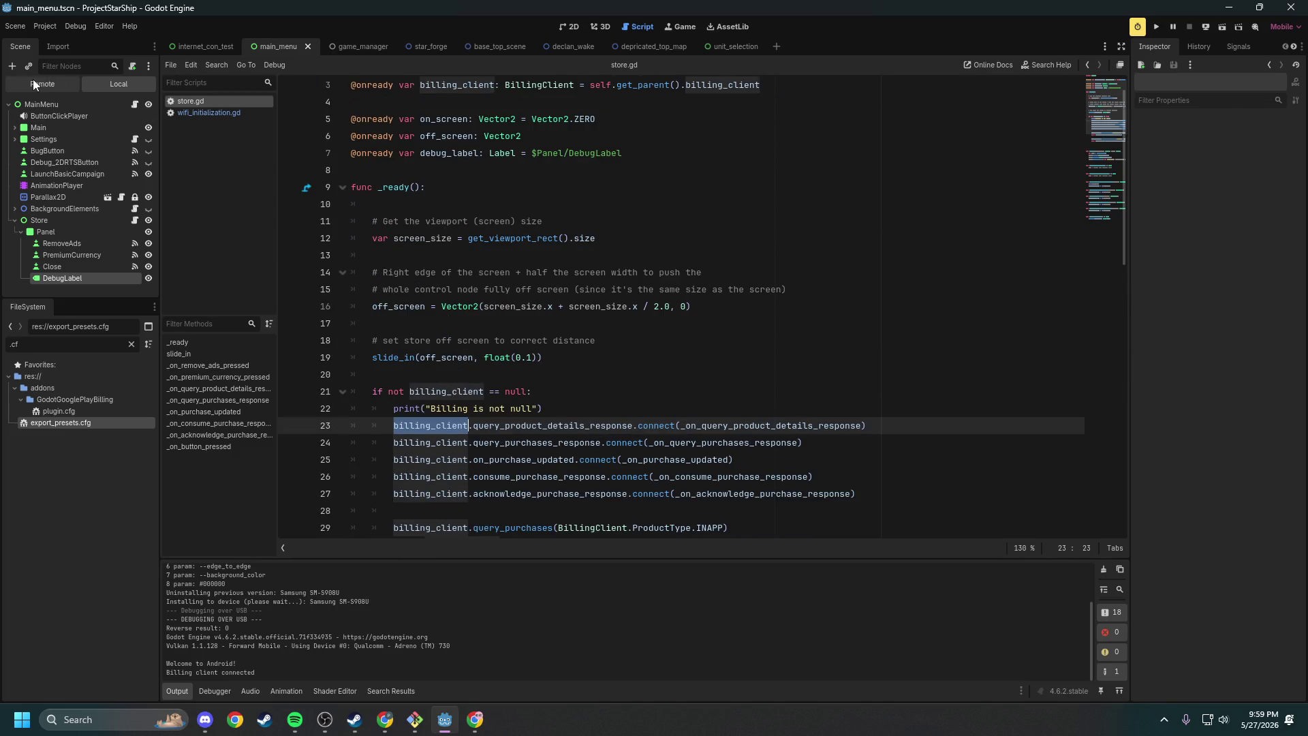
In the Remote scene tree, expand GameManager and GameScene, select MainMenu, and inspect Billing Client
left_click(41, 83)
double_click(49, 127)
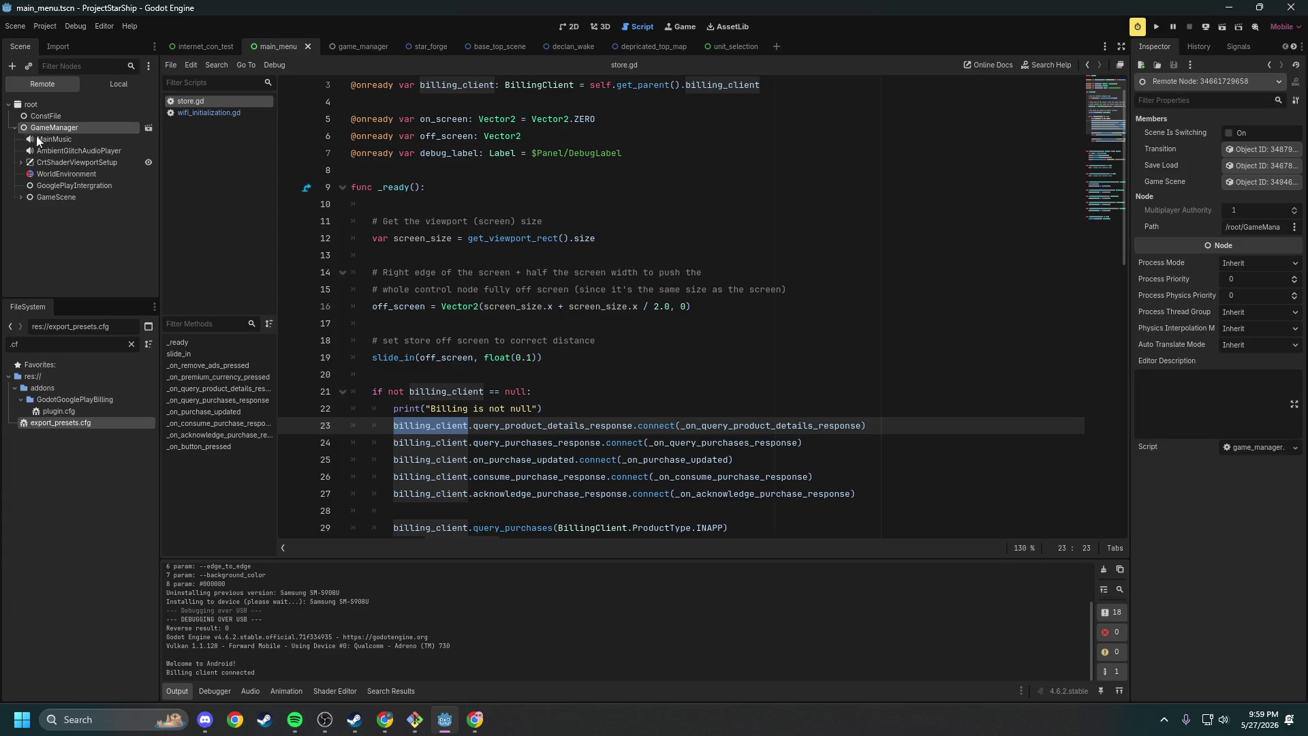
left_click(21, 197)
left_click(45, 209)
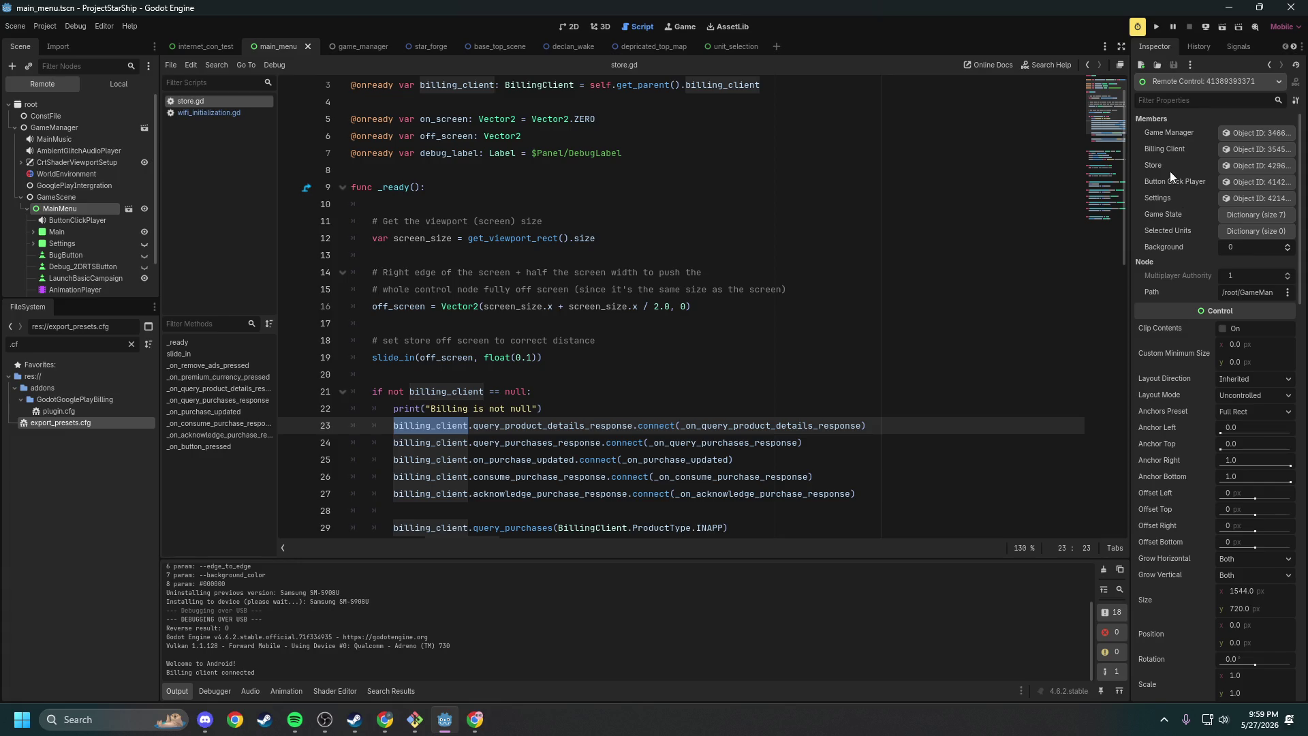
left_click(1241, 149)
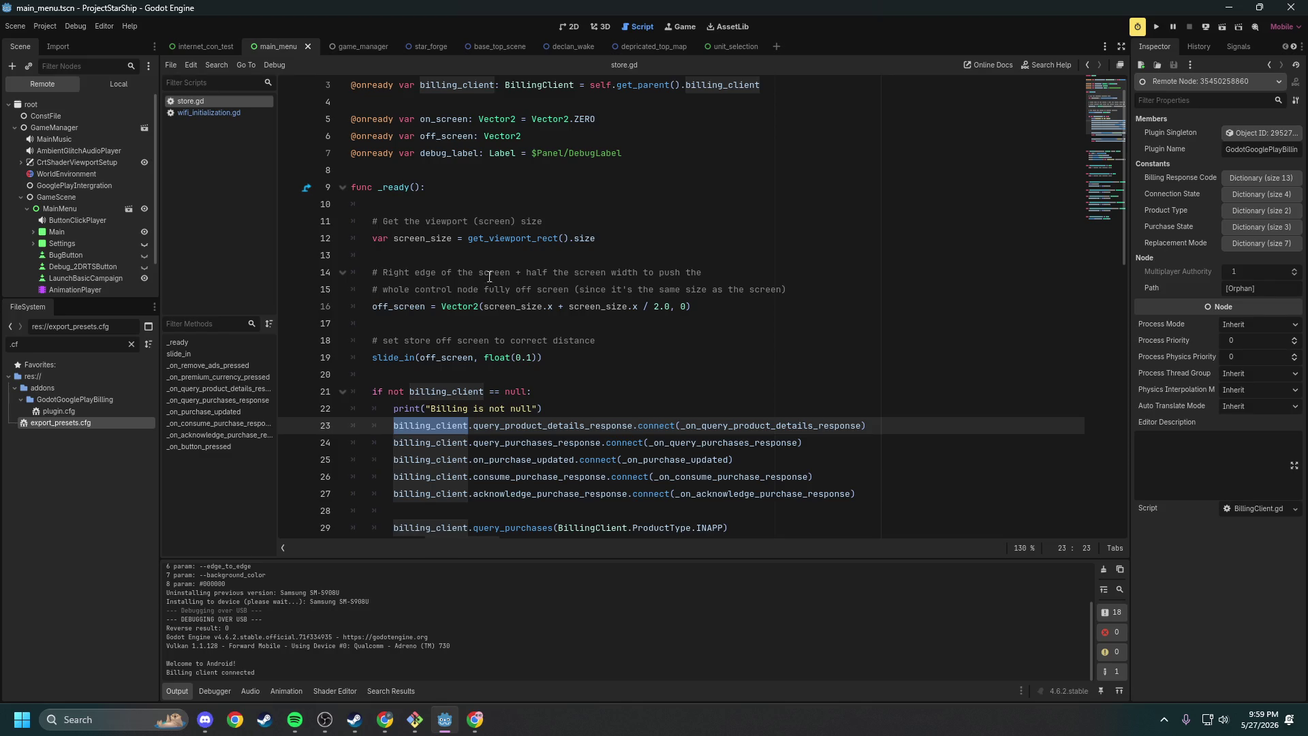
scroll(495, 220, "up", 1)
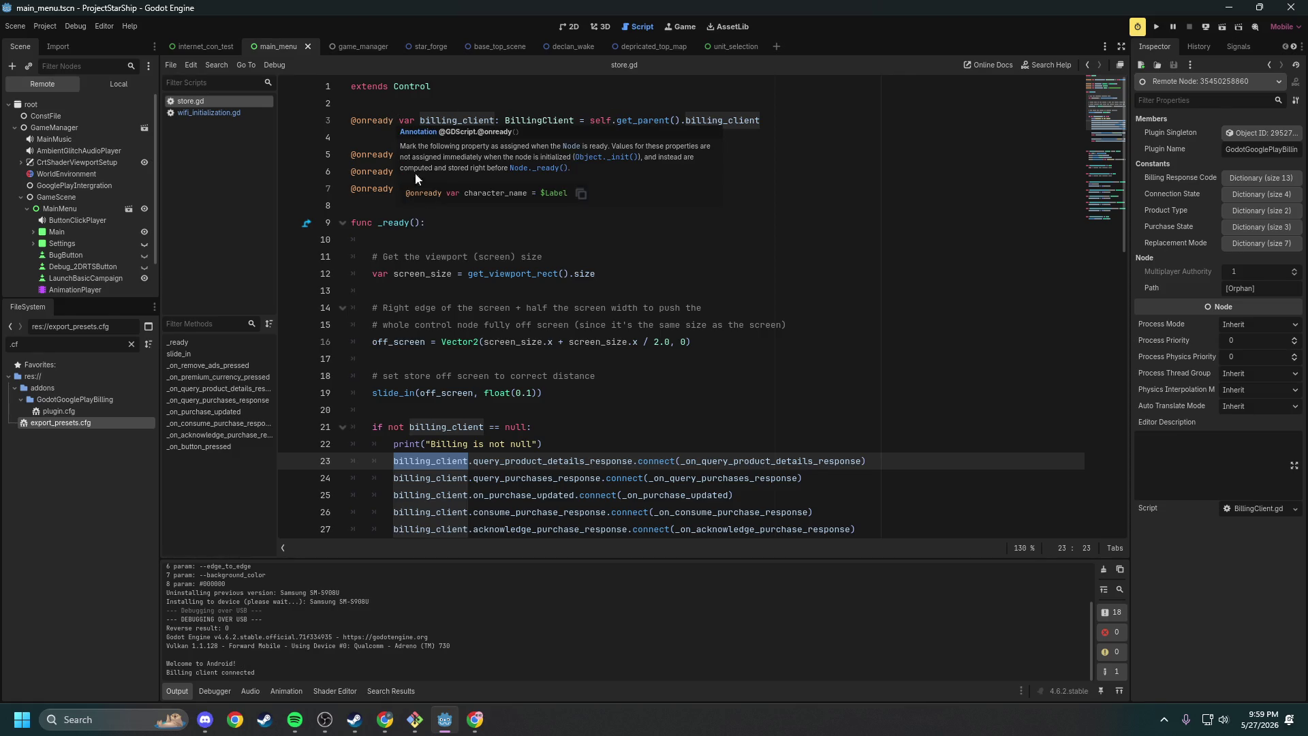
left_click_drag(760, 122, 325, 129)
scroll(501, 335, "down", 2)
scroll(501, 335, "up", 2)
left_click_drag(426, 223, 294, 230)
mouse_move(762, 121)
left_mouse_down()
mouse_move(579, 139)
mouse_move(352, 123)
left_mouse_up()
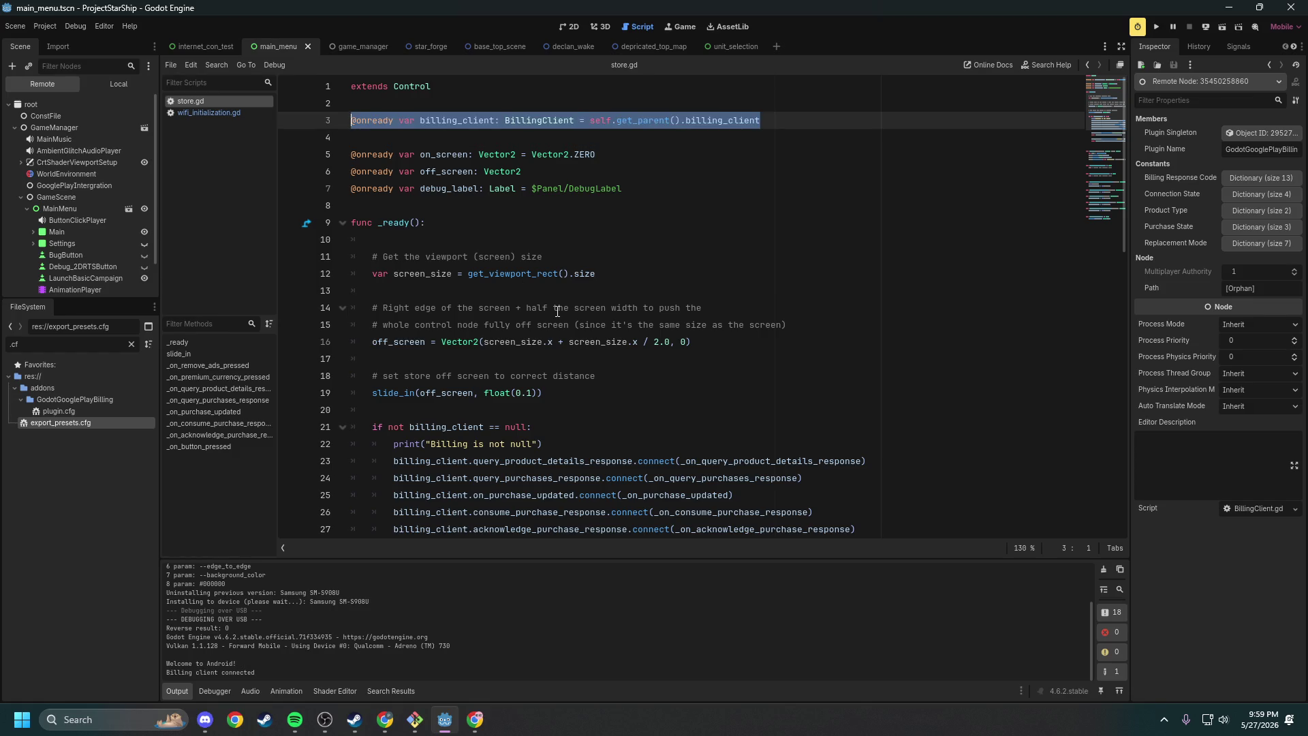
left_click(404, 120)
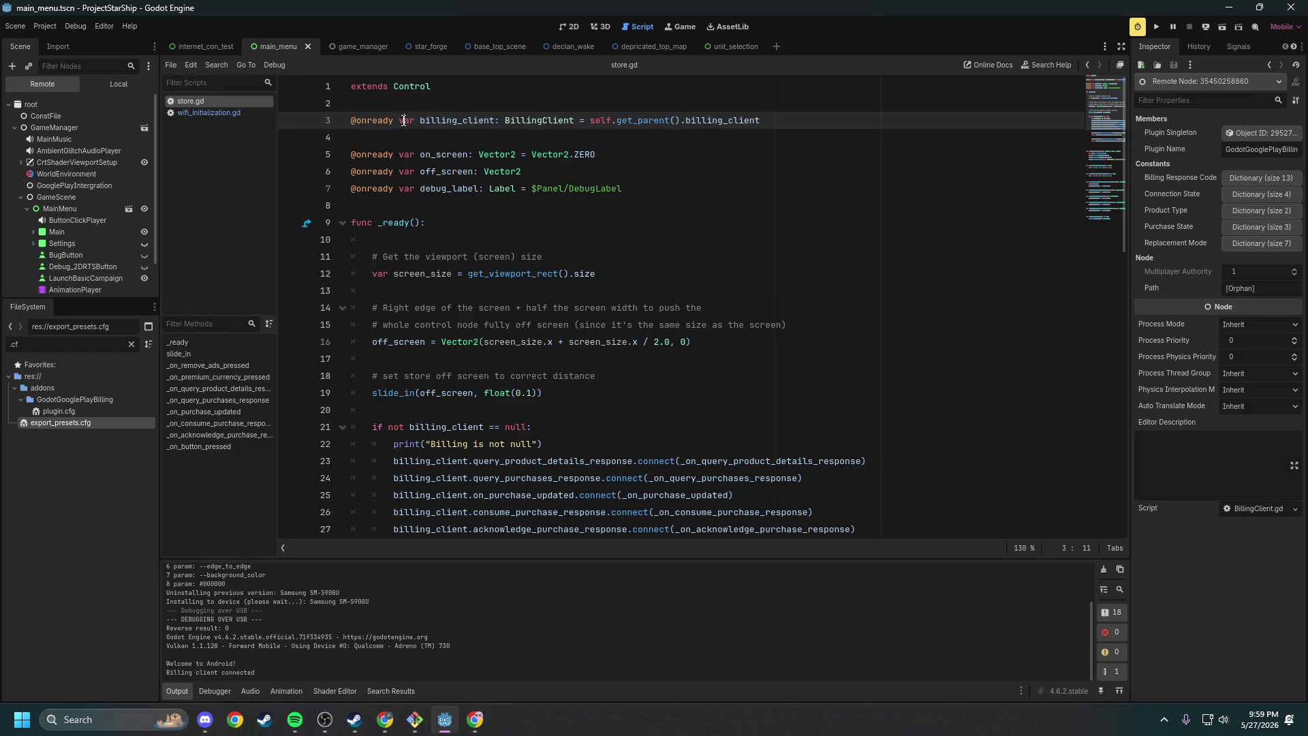
key("BackSpace")
key("BackSpace")
key("BackSpace")
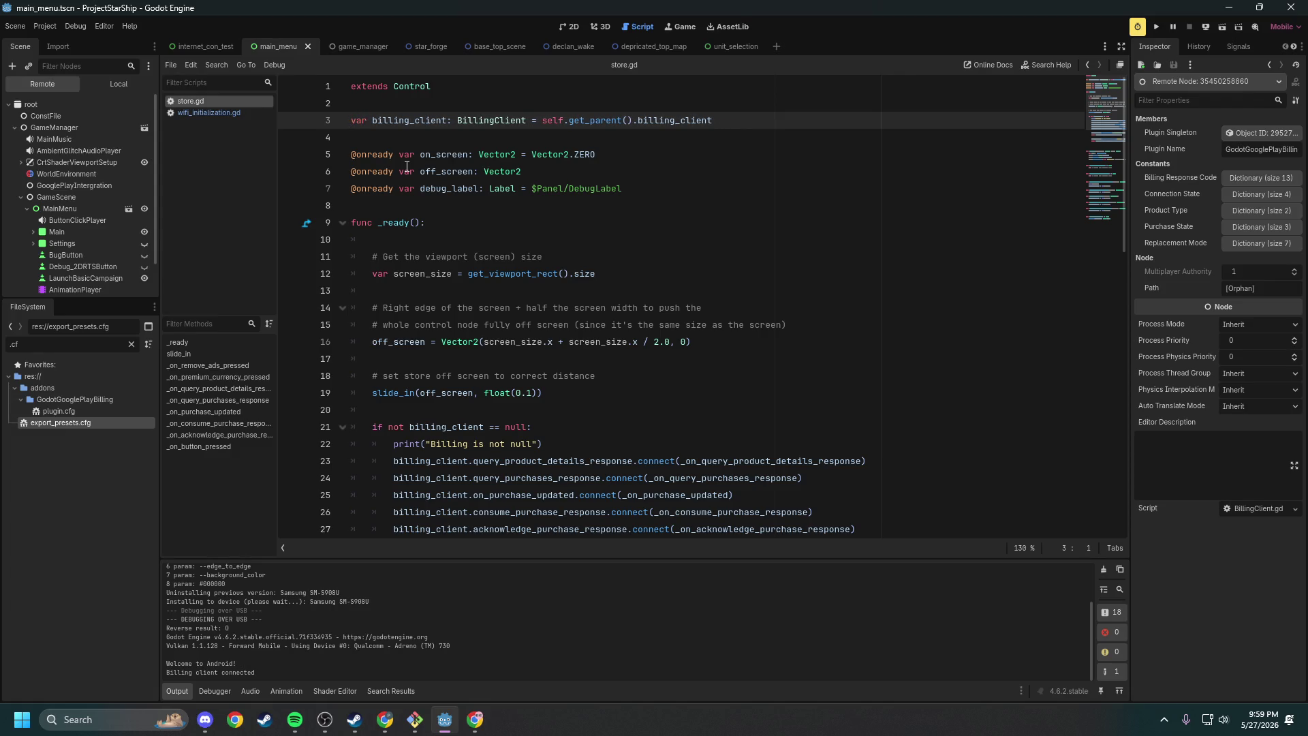
key("alt+Down")
key("alt+Down")
key("alt+Down")
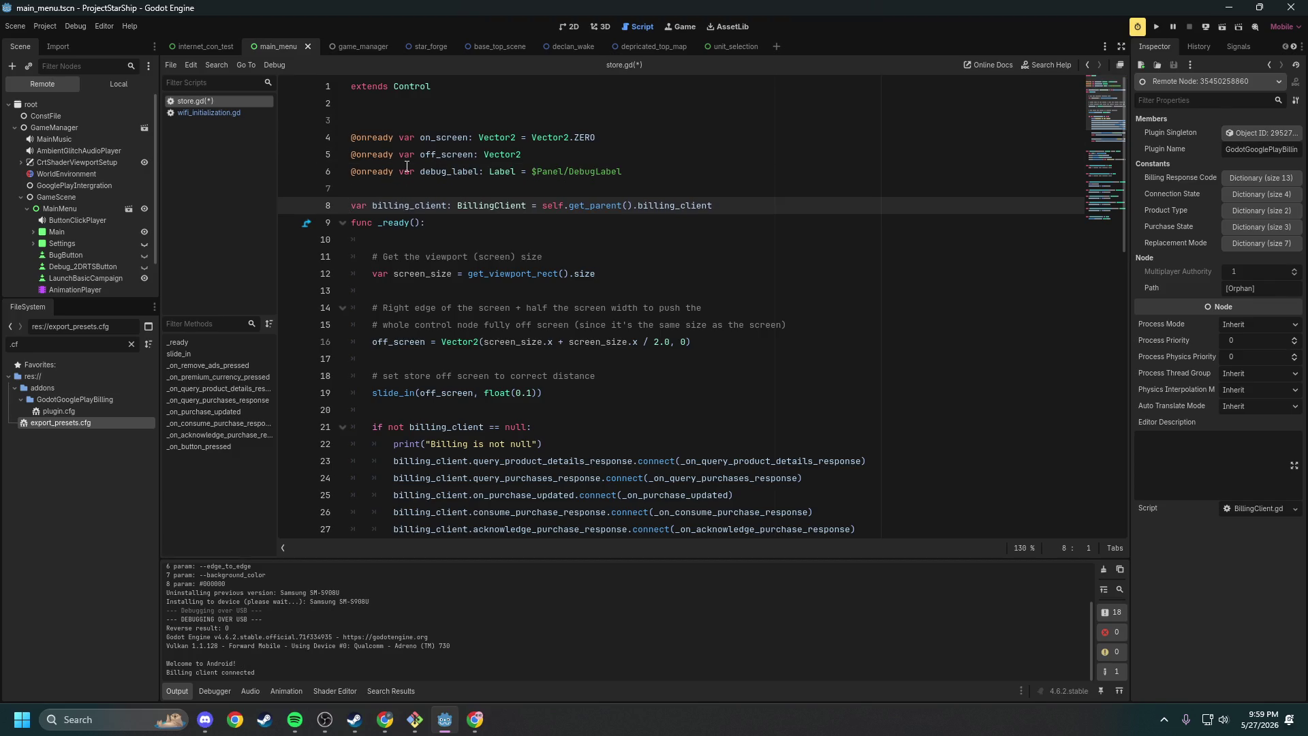
key("Down")
key("Return")
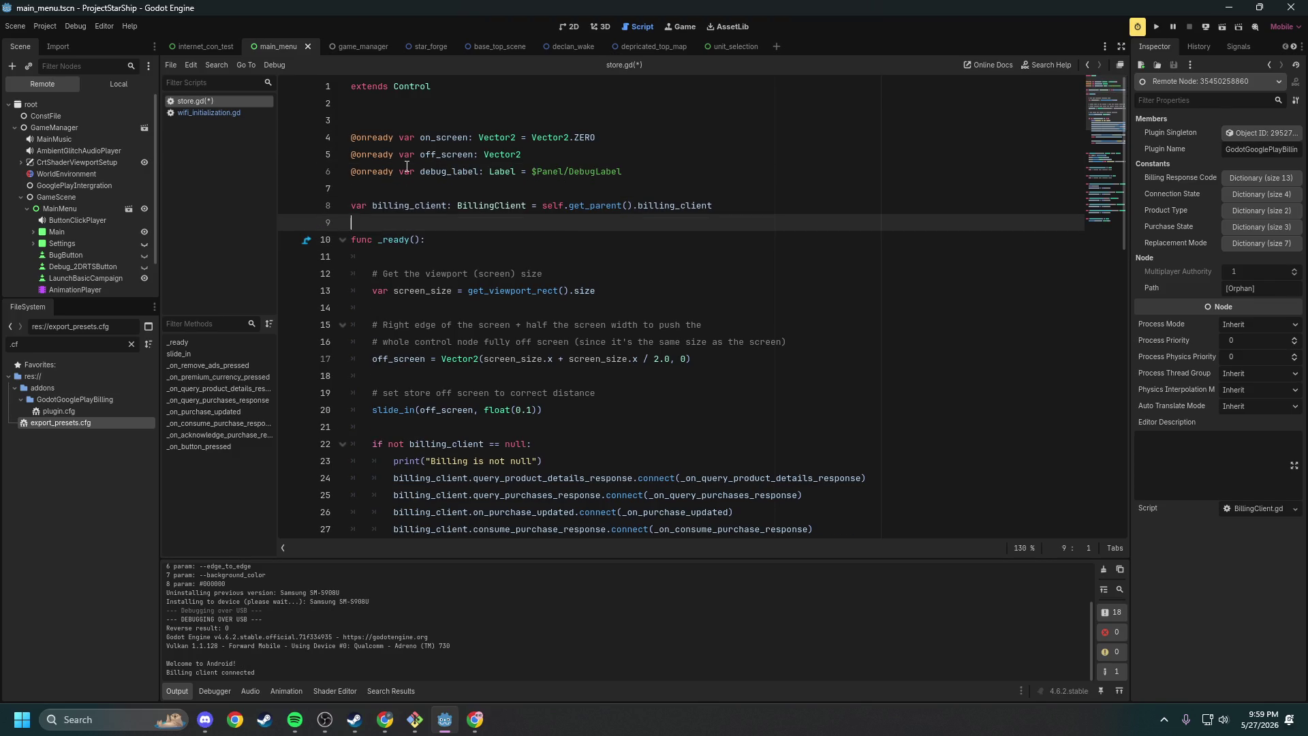
key("Up")
key("Up")
key("Up")
key("Up")
key("Up")
key("BackSpace")
key("Down")
key("Down")
key("Down")
key("Down")
key("Down")
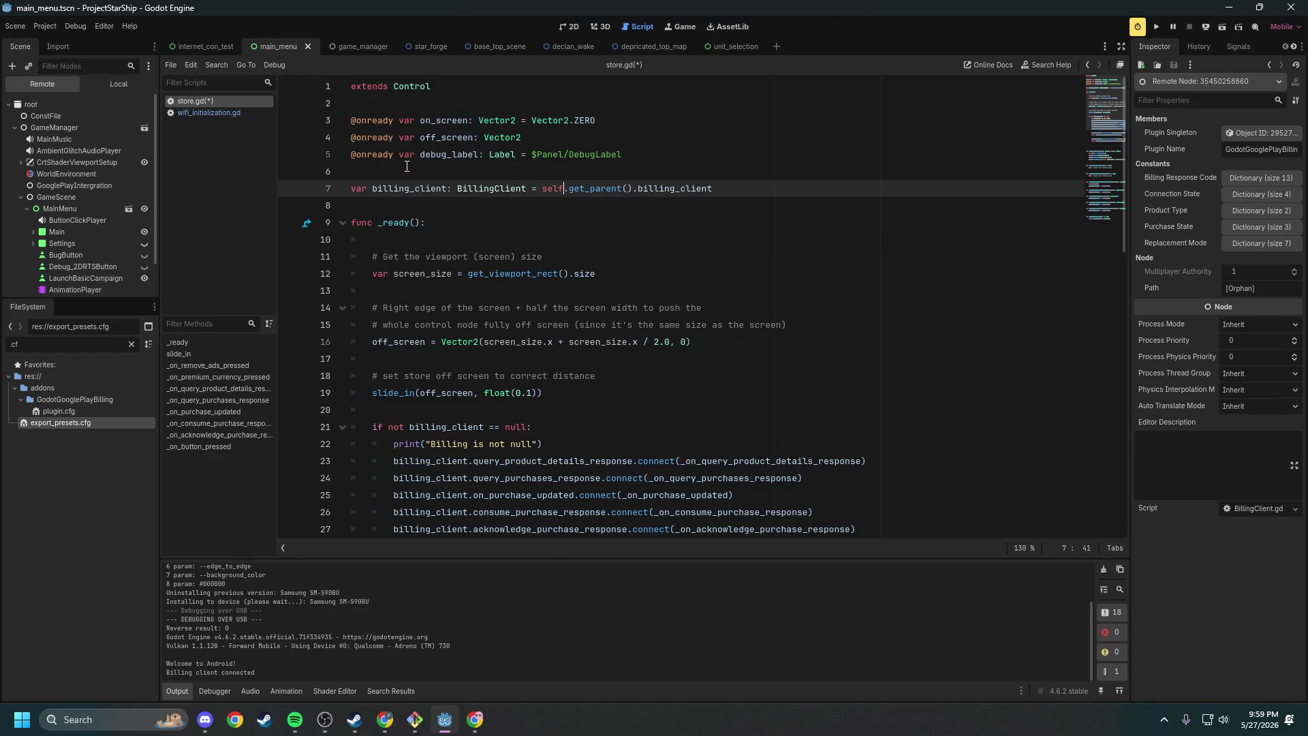
Drop the declaration's initializer and assign billing_client = self.get_parent().billing_client after slide_in
key("ctrl+shift+Right")
key("ctrl+shift+Right")
key("ctrl+shift+Right")
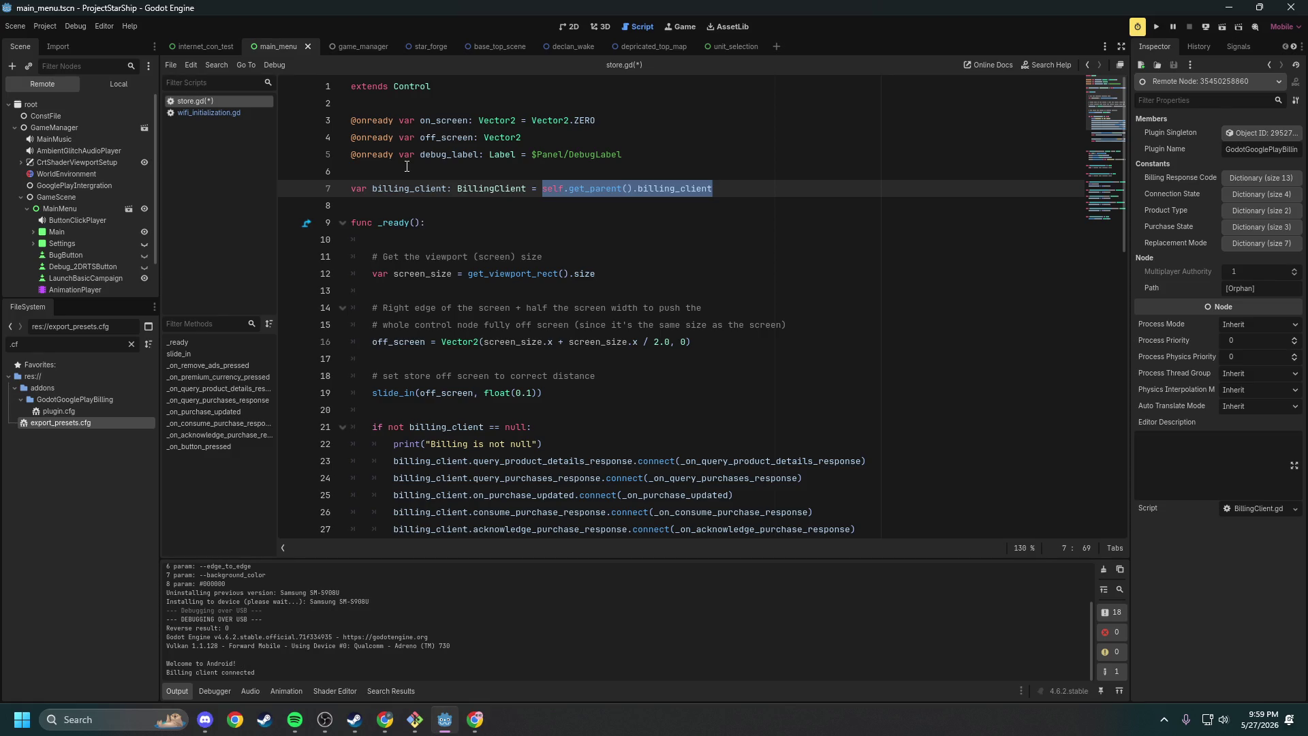
key("BackSpace")
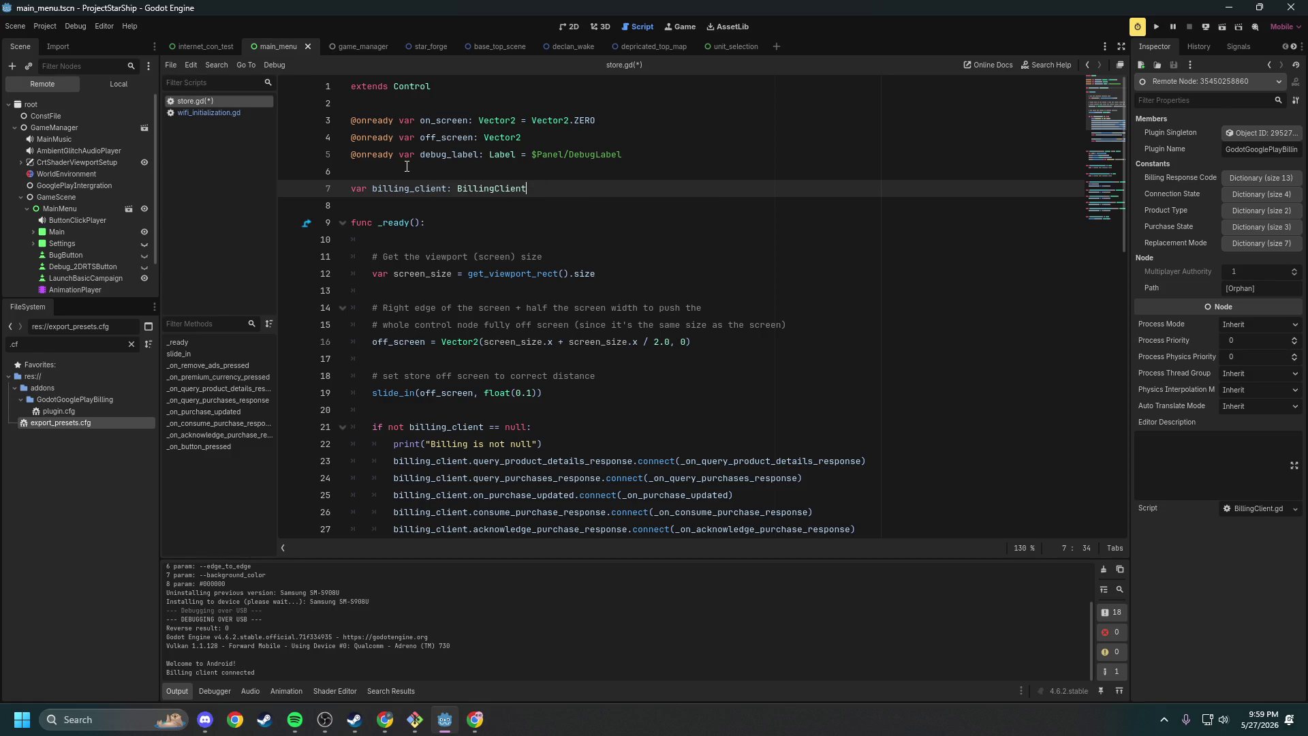
key("Down")
key("Down")
key("Down")
key("End")
key("Return")
key("Return")
type("bill")
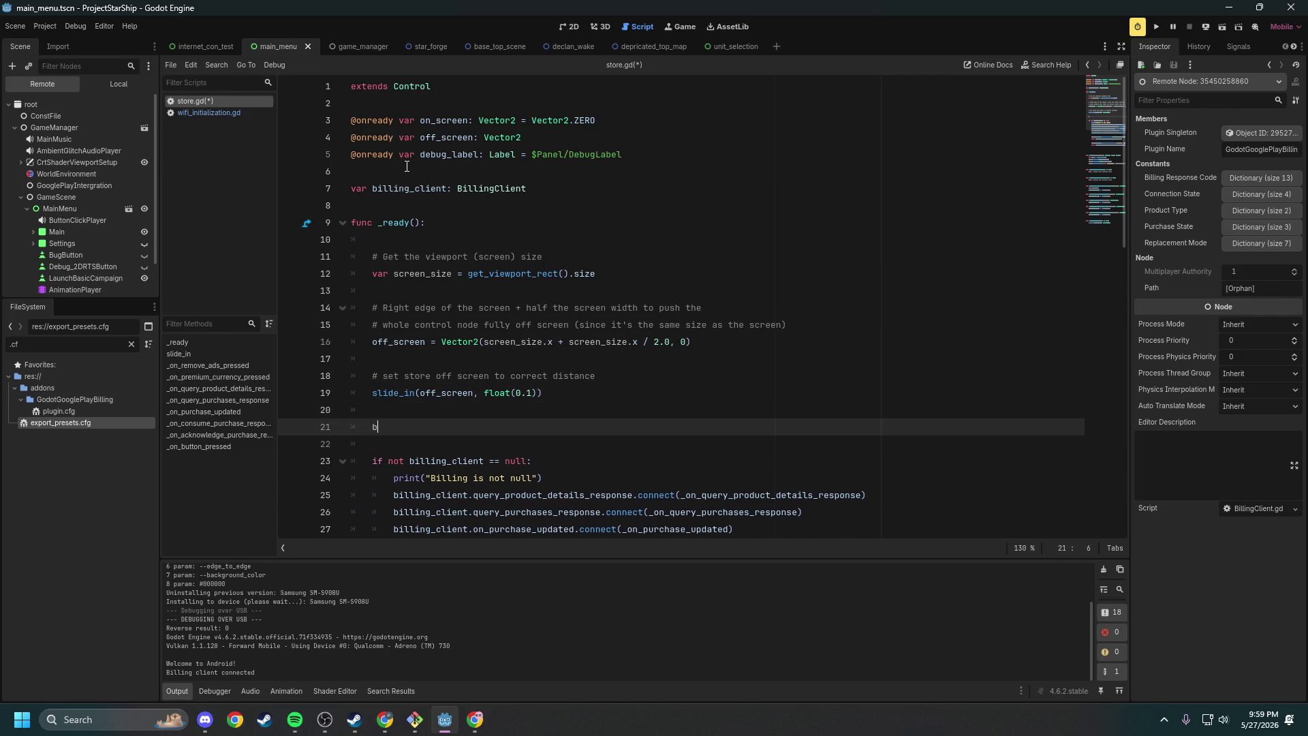
key("Return")
type("= self.get_parent().billing_client")
Save store.gd and deploy the game to the Android phone
key("ctrl+s")
left_click(656, 227)
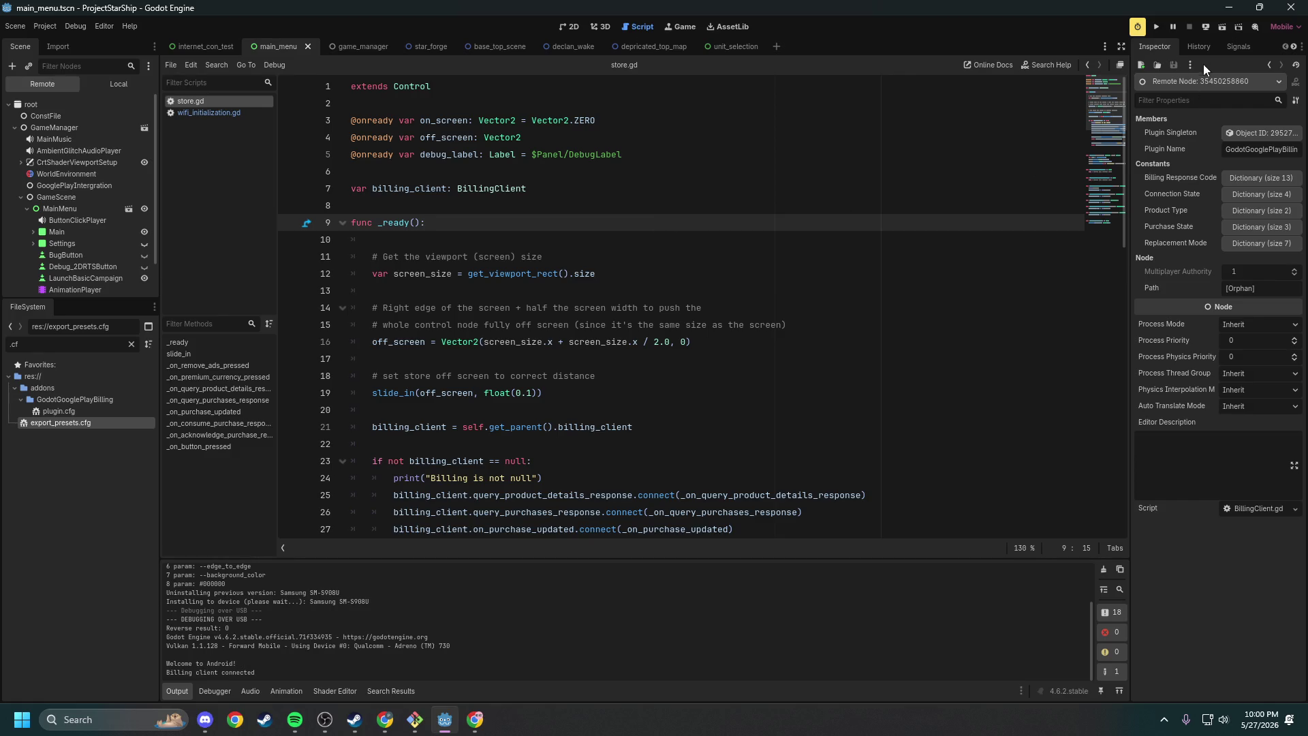
left_click(1204, 29)
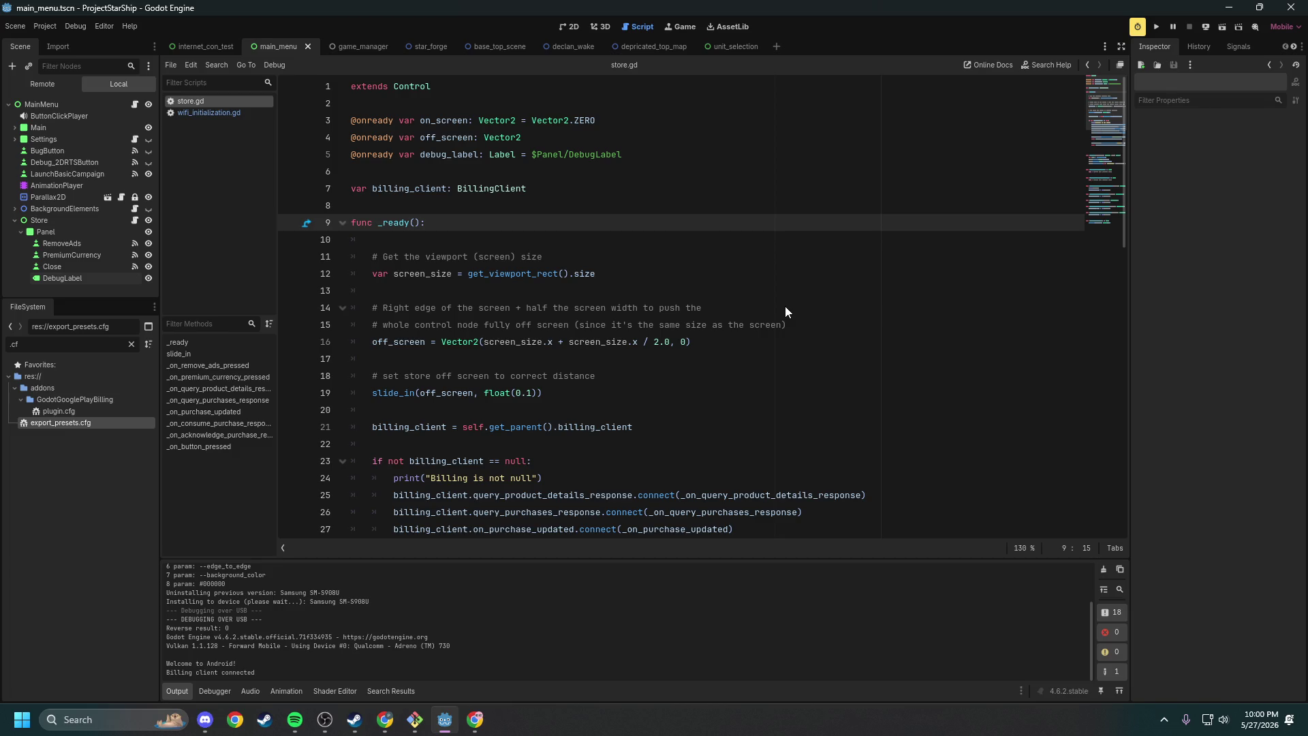
left_click(649, 427)
left_click(599, 452)
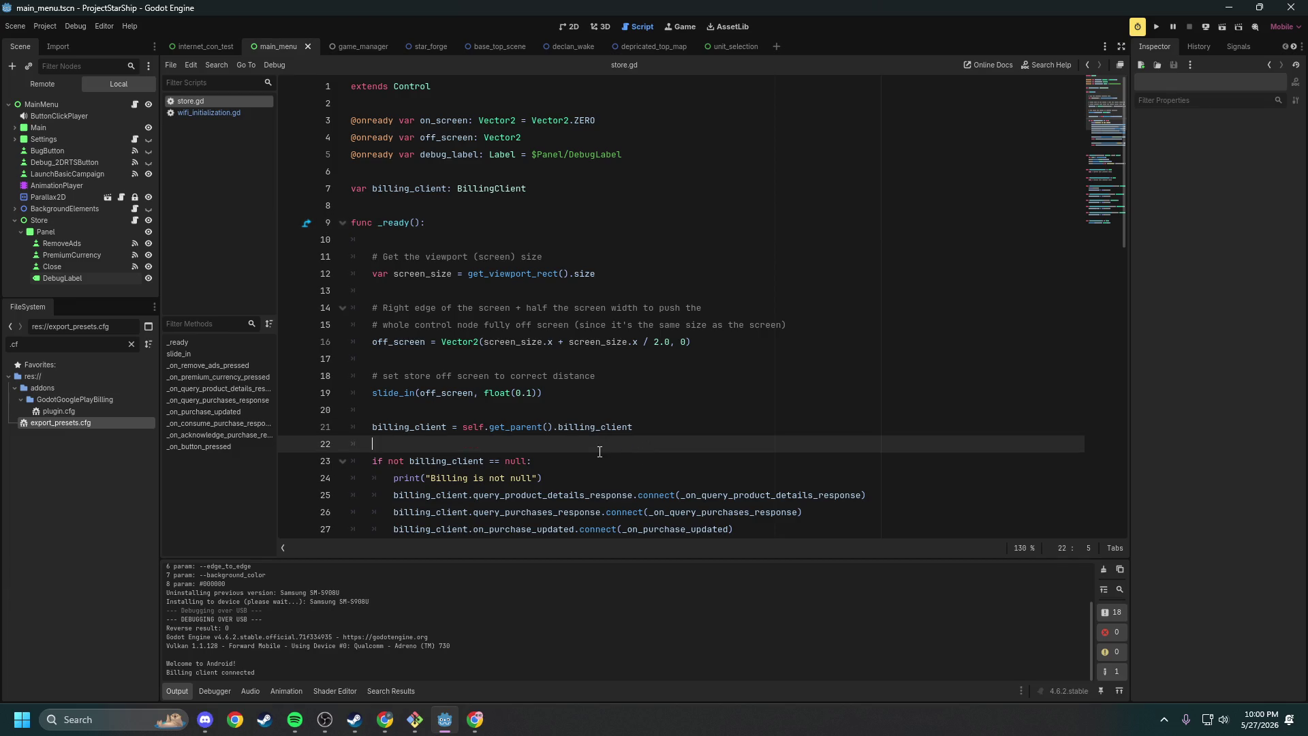
left_click_drag(373, 461, 541, 458)
left_click(541, 459)
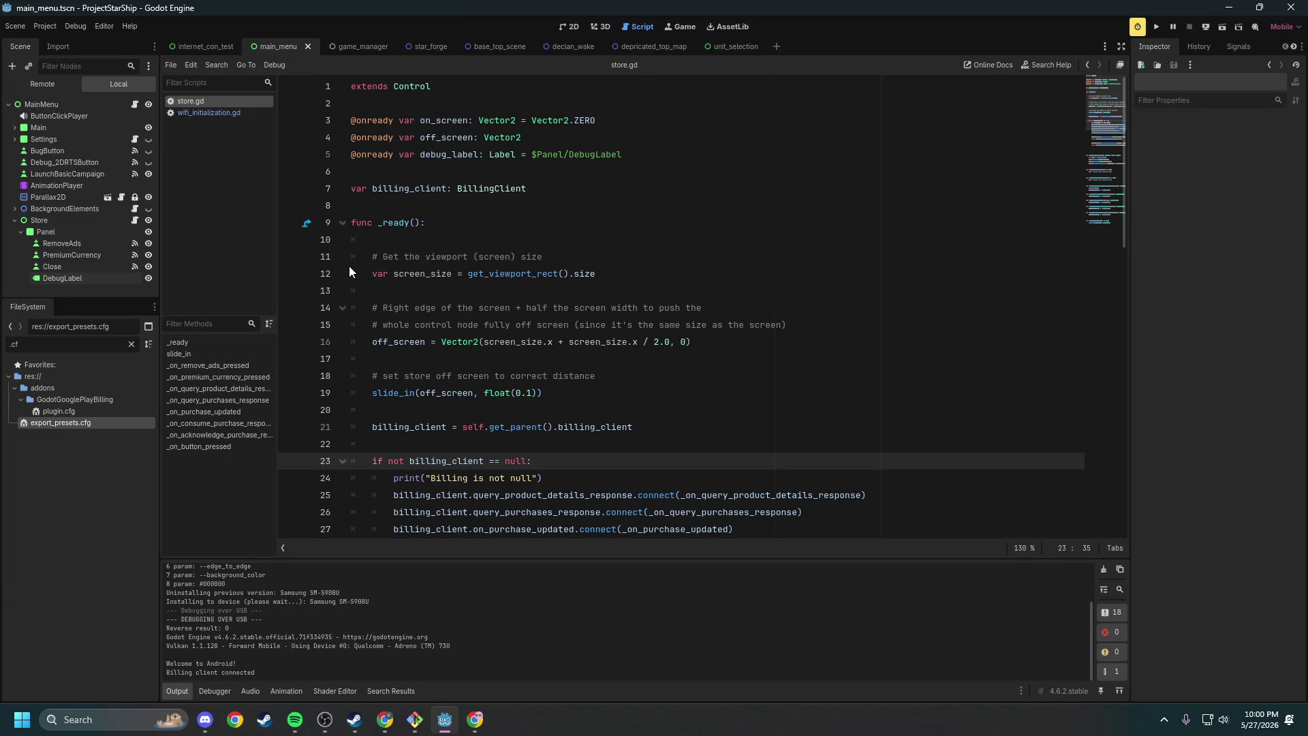
scroll(349, 271, "down", 5)
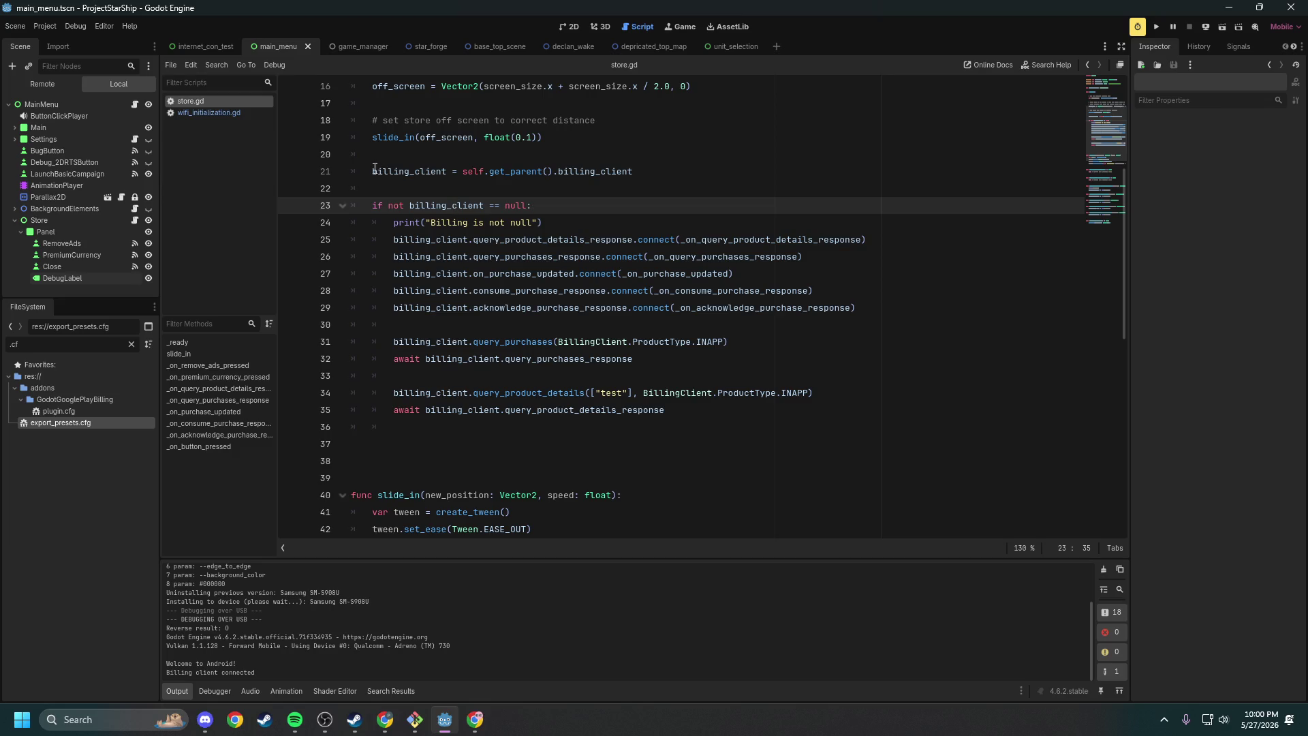
mouse_move(378, 171)
double_click(594, 172)
scroll(538, 203, "up", 5)
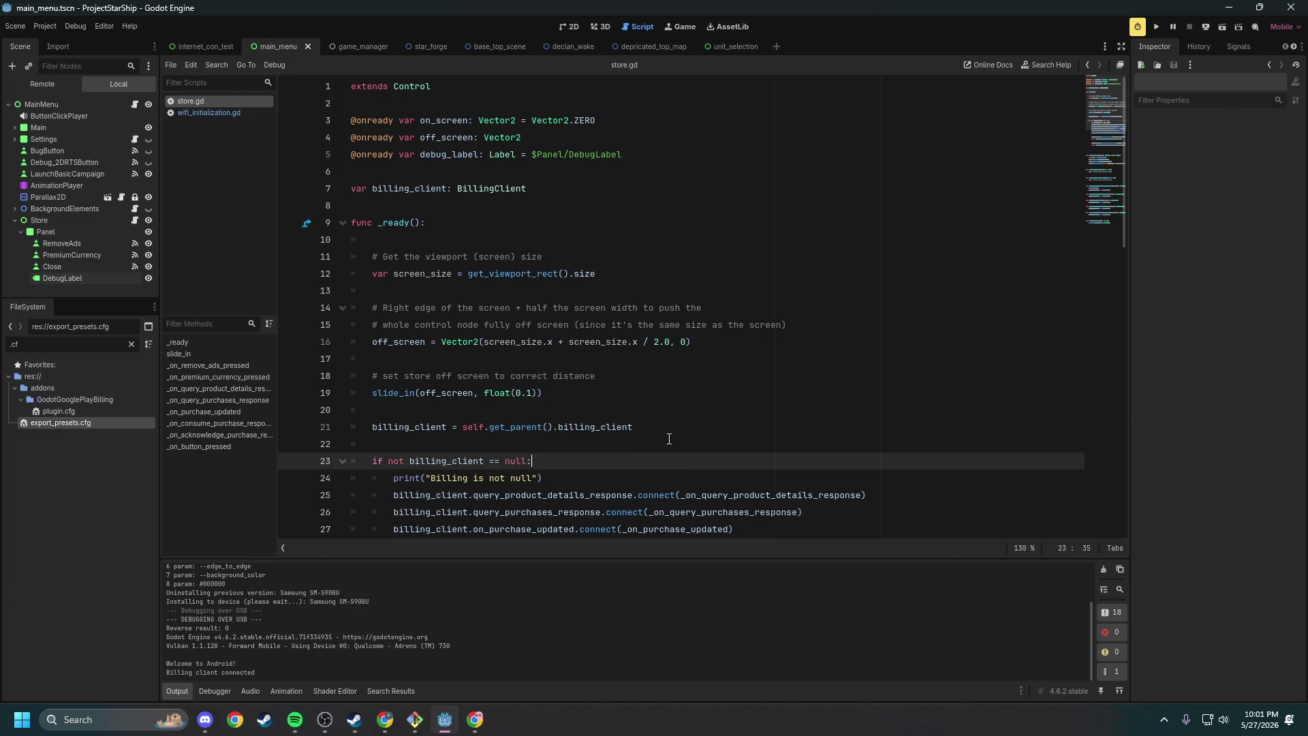
left_click(393, 426)
left_click_drag(633, 426, 372, 427)
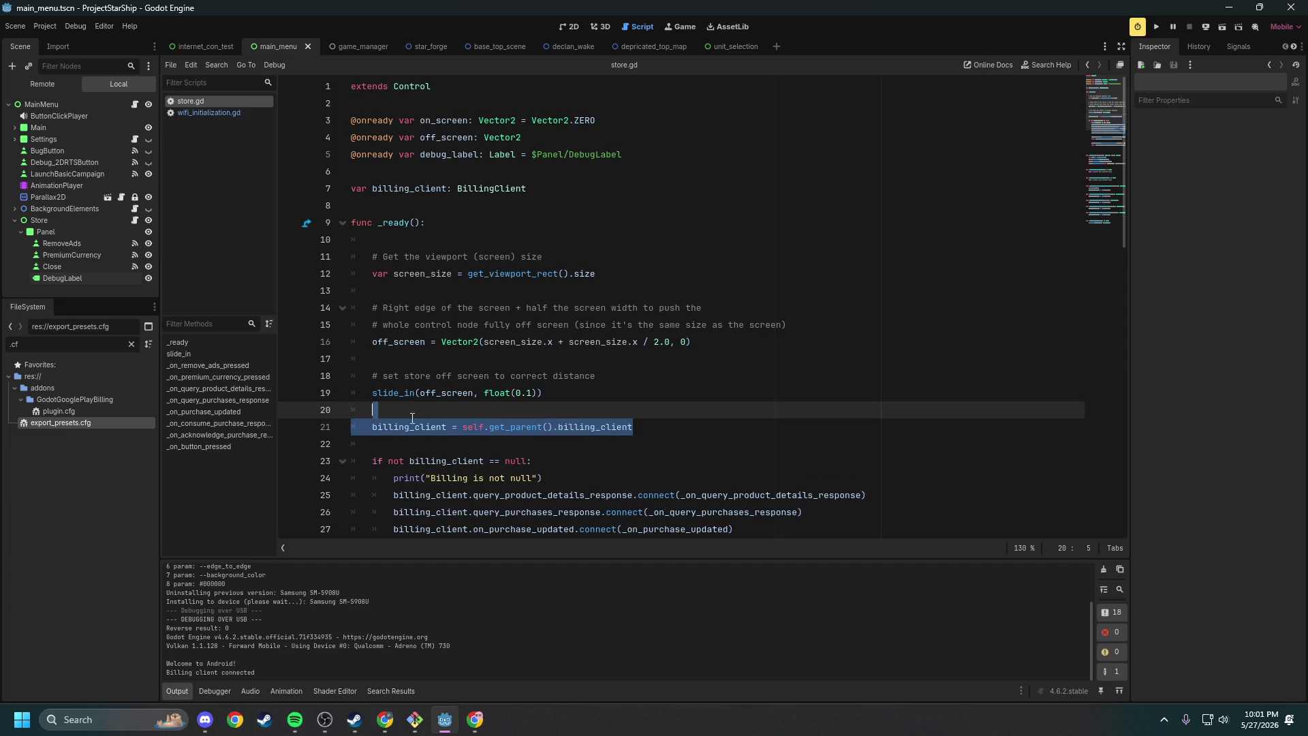
left_click(136, 105)
scroll(545, 347, "down", 3)
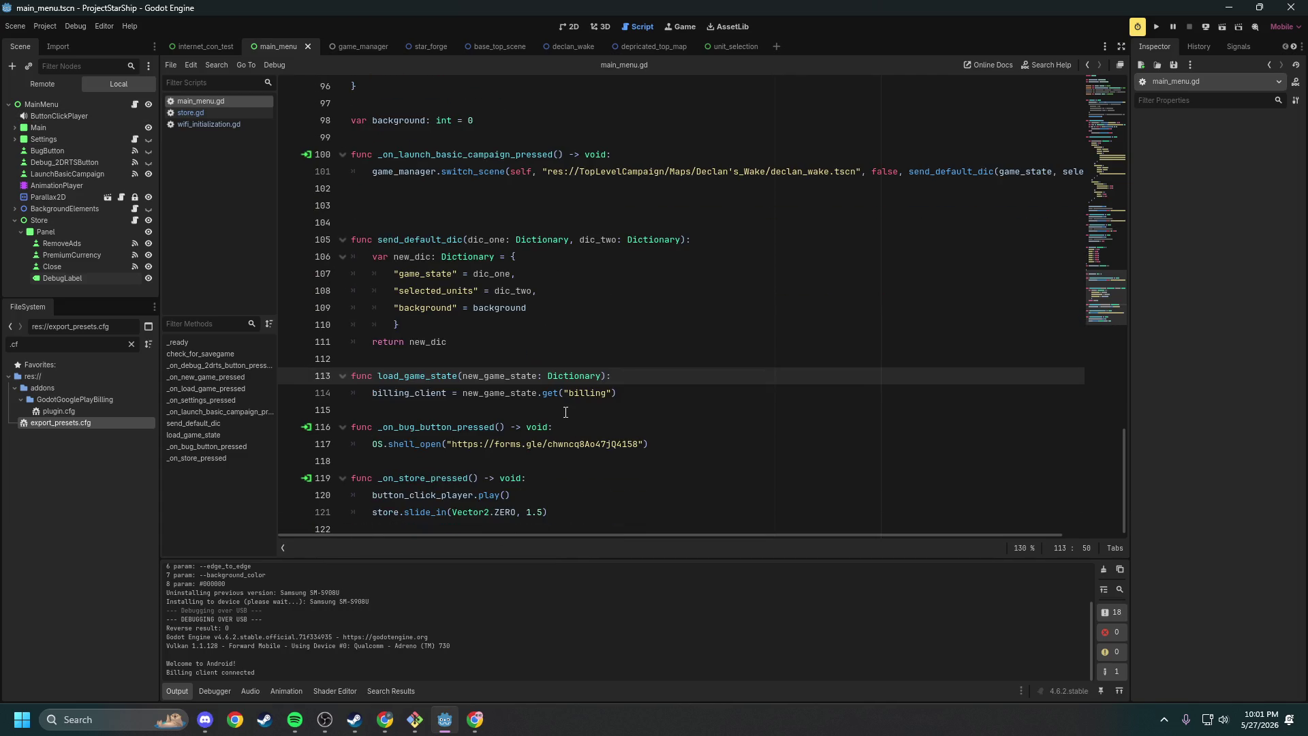
scroll(506, 383, "up", 20)
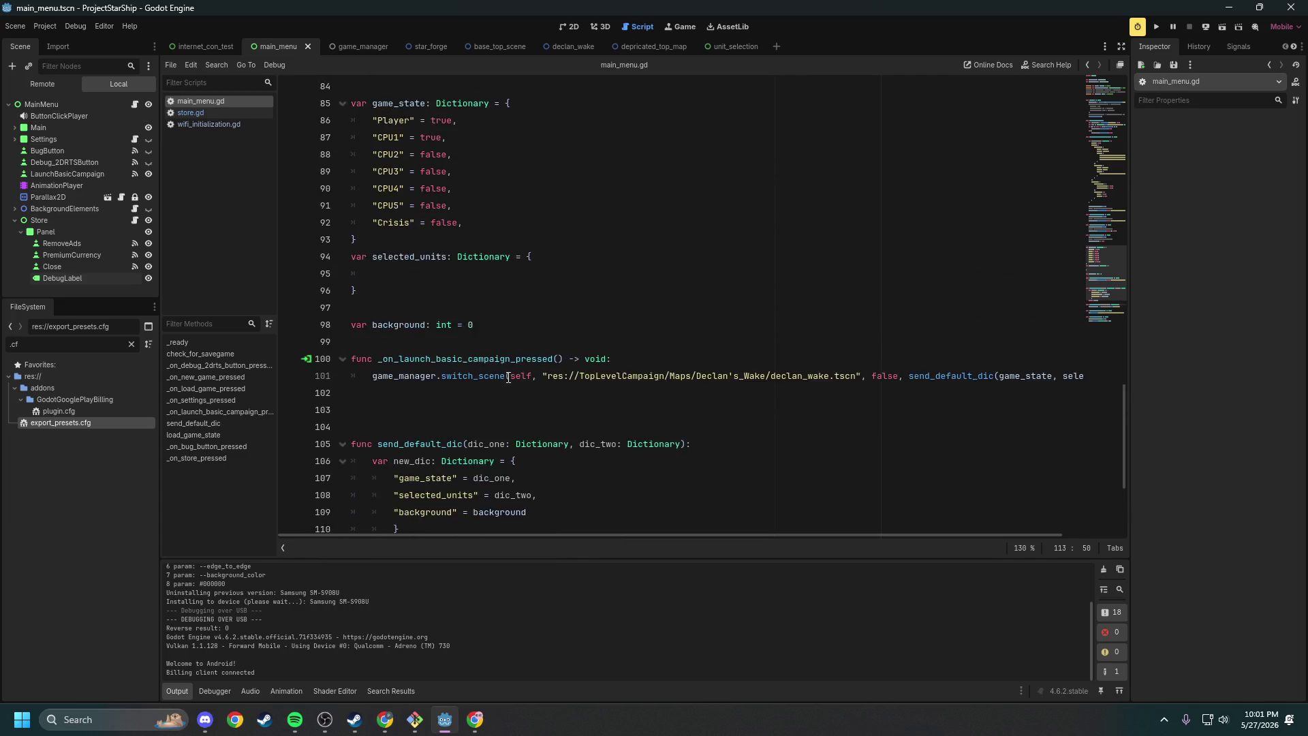
scroll(508, 306, "up", 10)
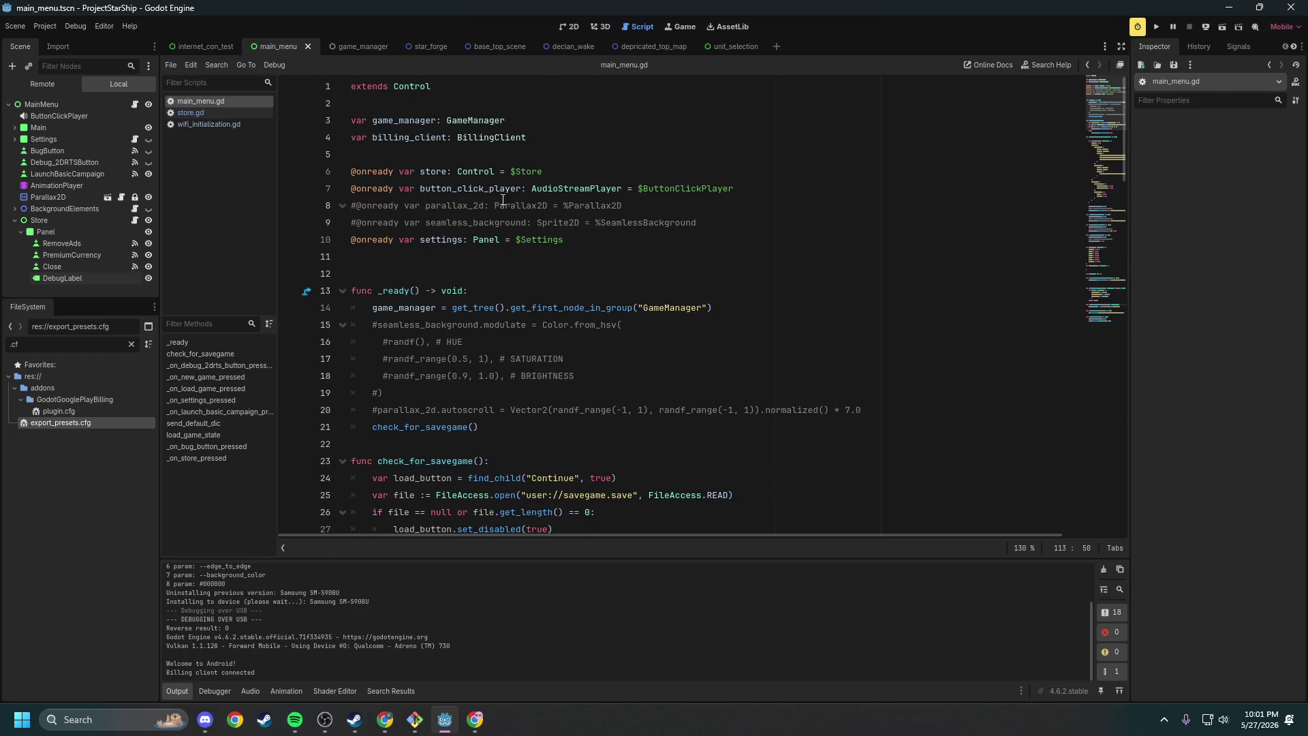
double_click(410, 135)
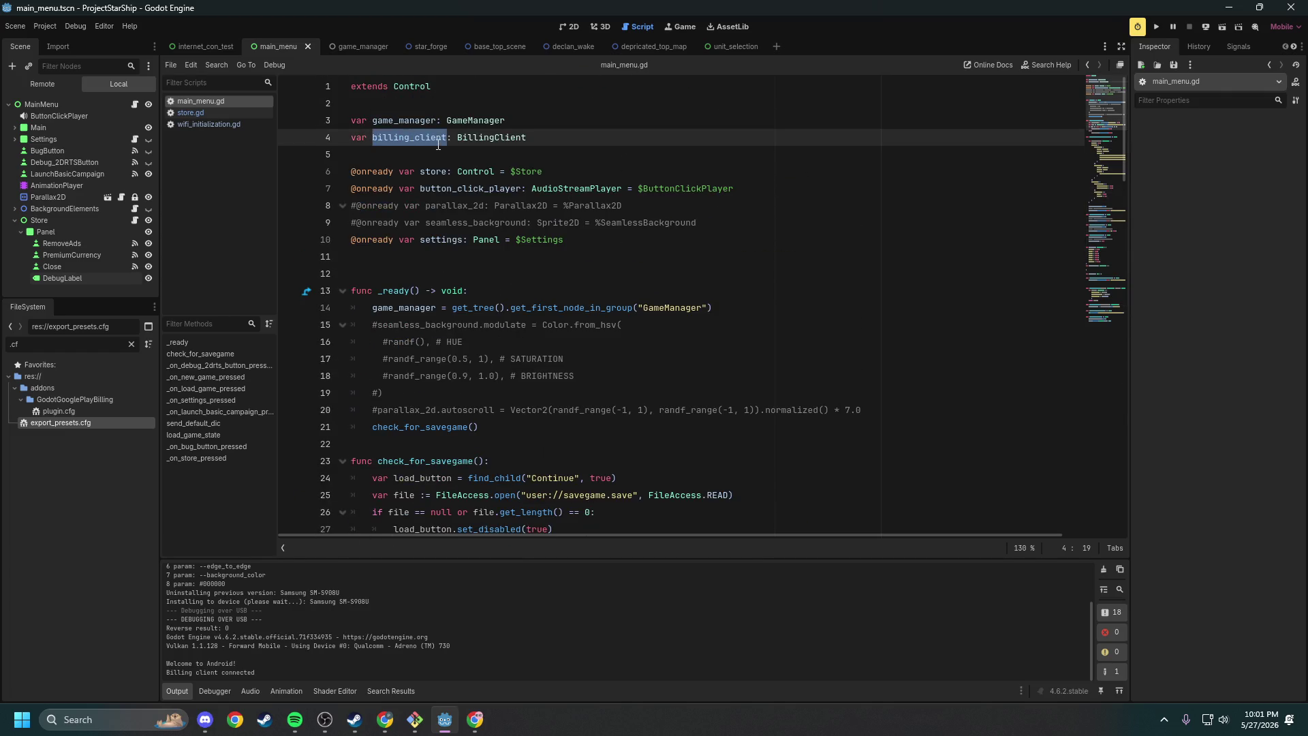
scroll(429, 170, "down", 4)
scroll(437, 185, "up", 4)
scroll(449, 218, "down", 16)
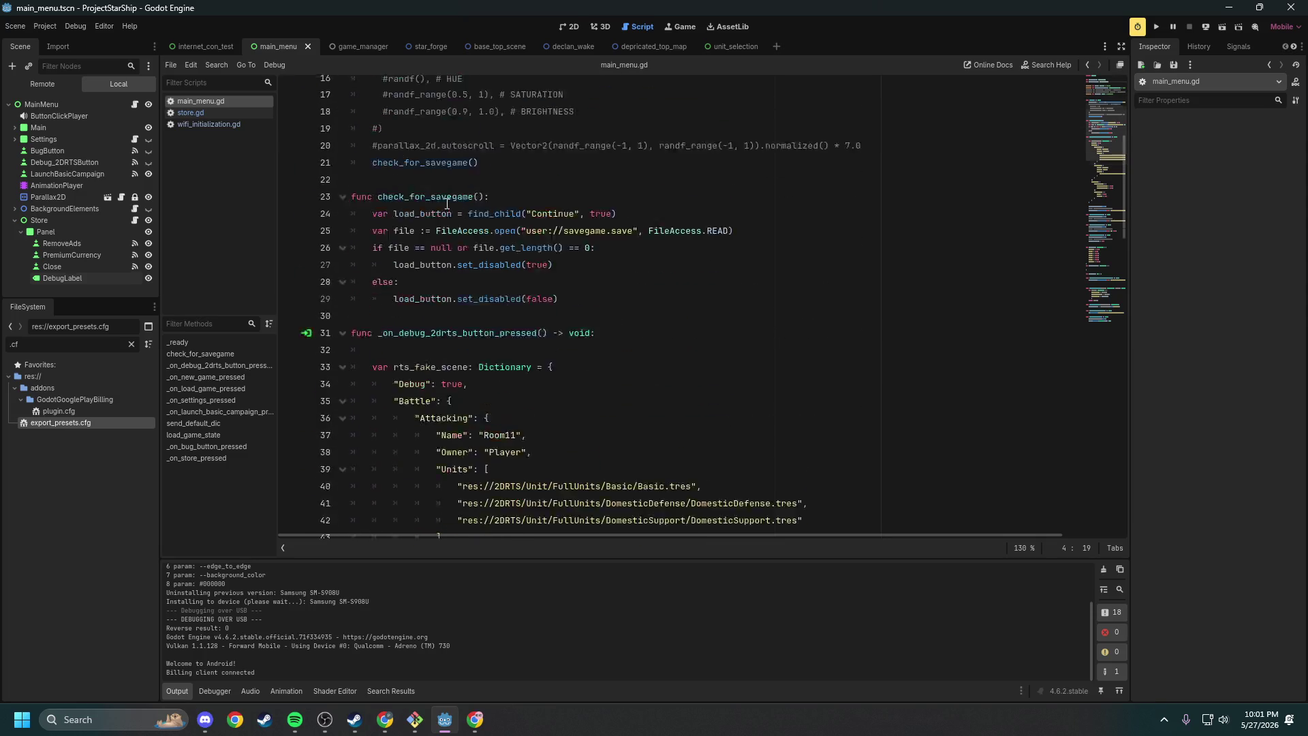
scroll(460, 252, "down", 15)
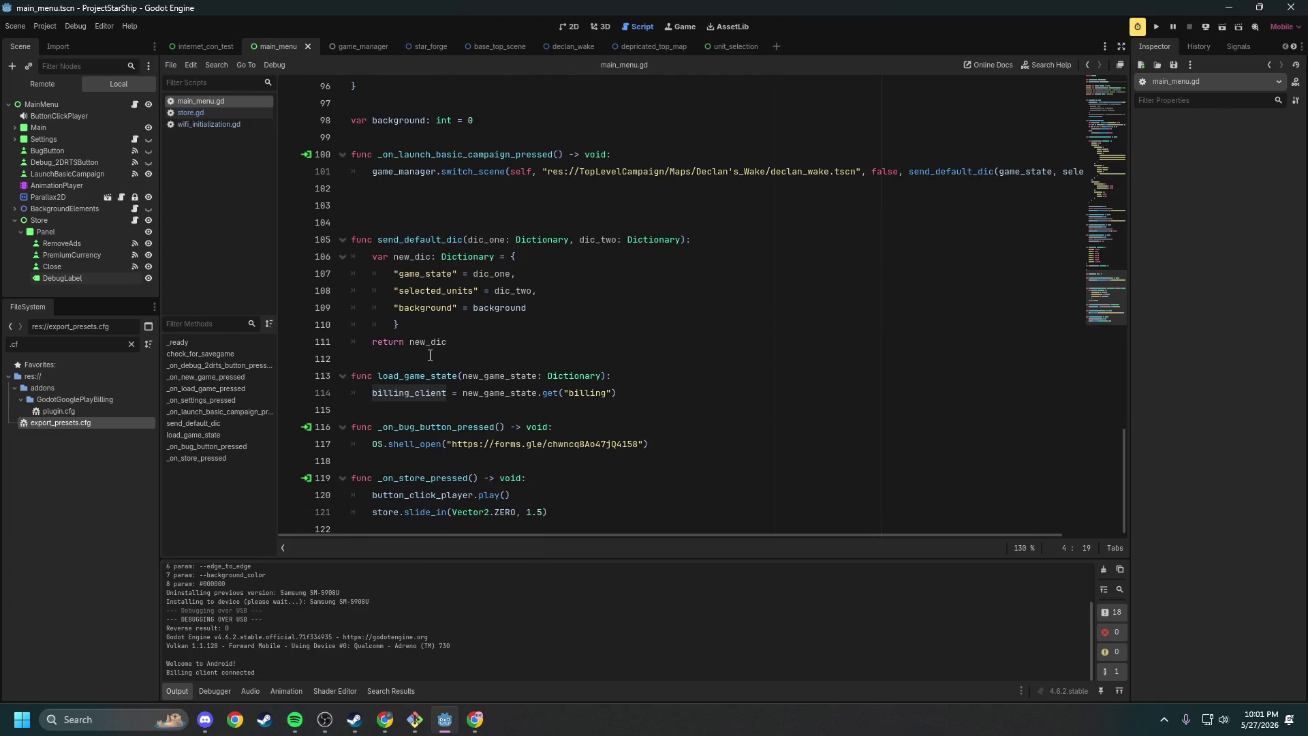
left_click_drag(634, 397, 367, 396)
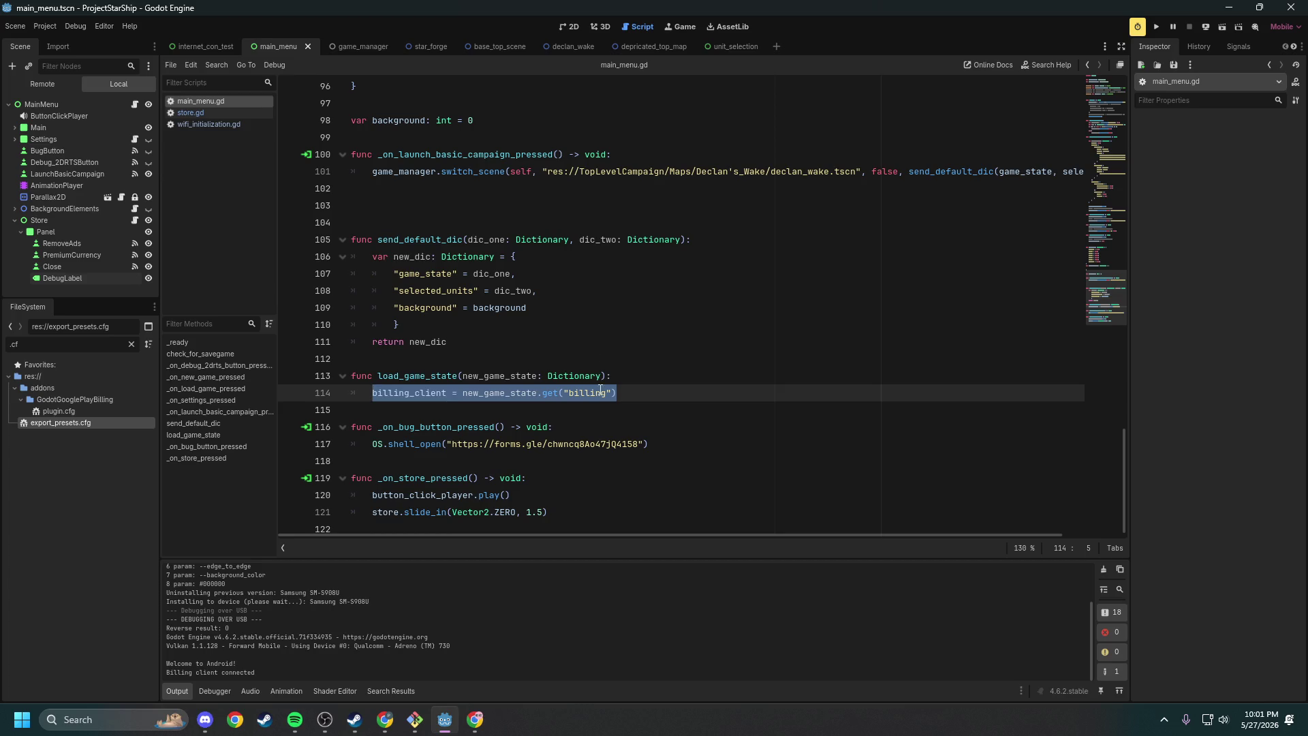
left_click(220, 112)
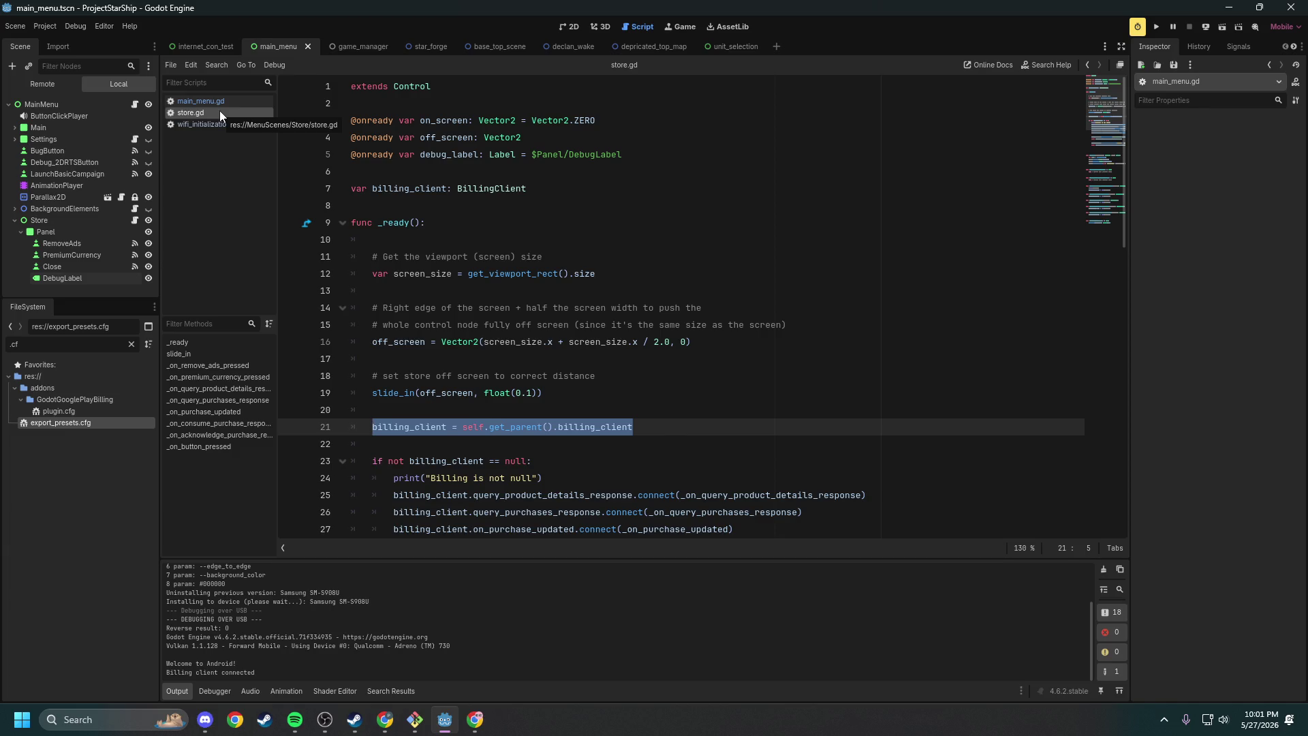
left_click(210, 122)
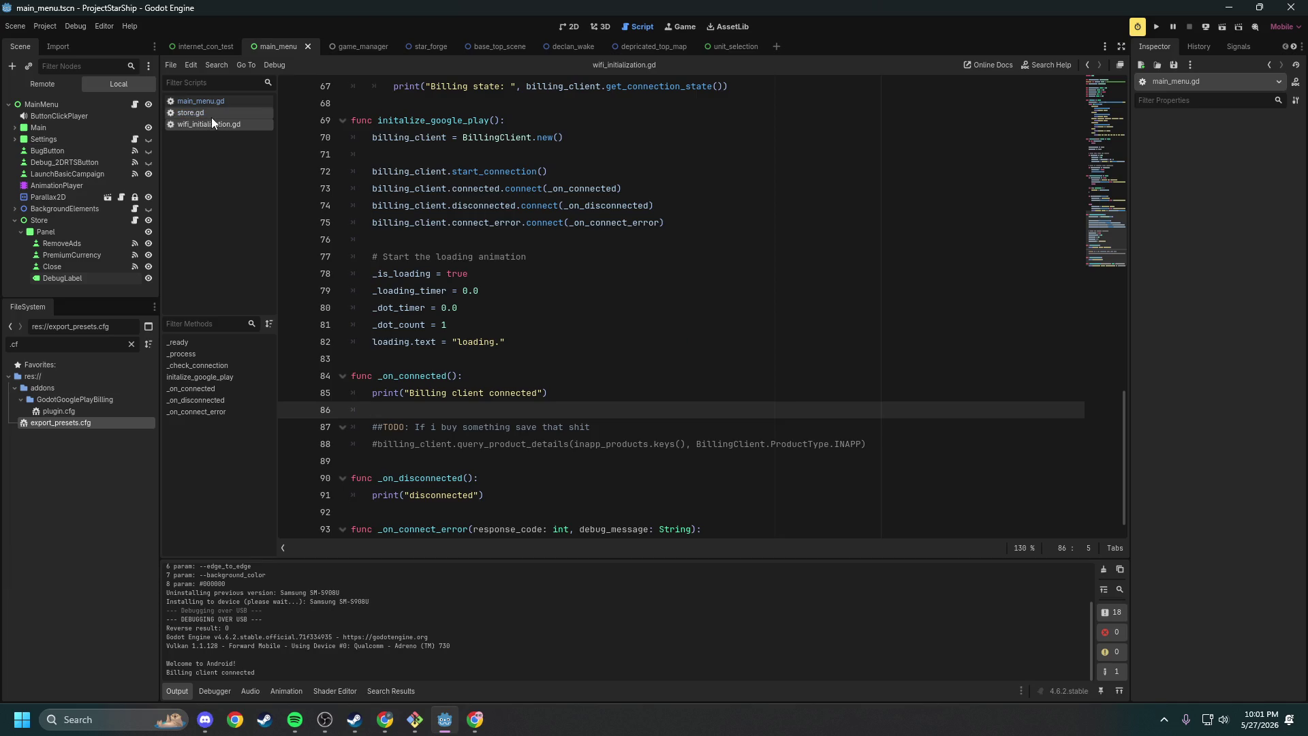
left_click(211, 118)
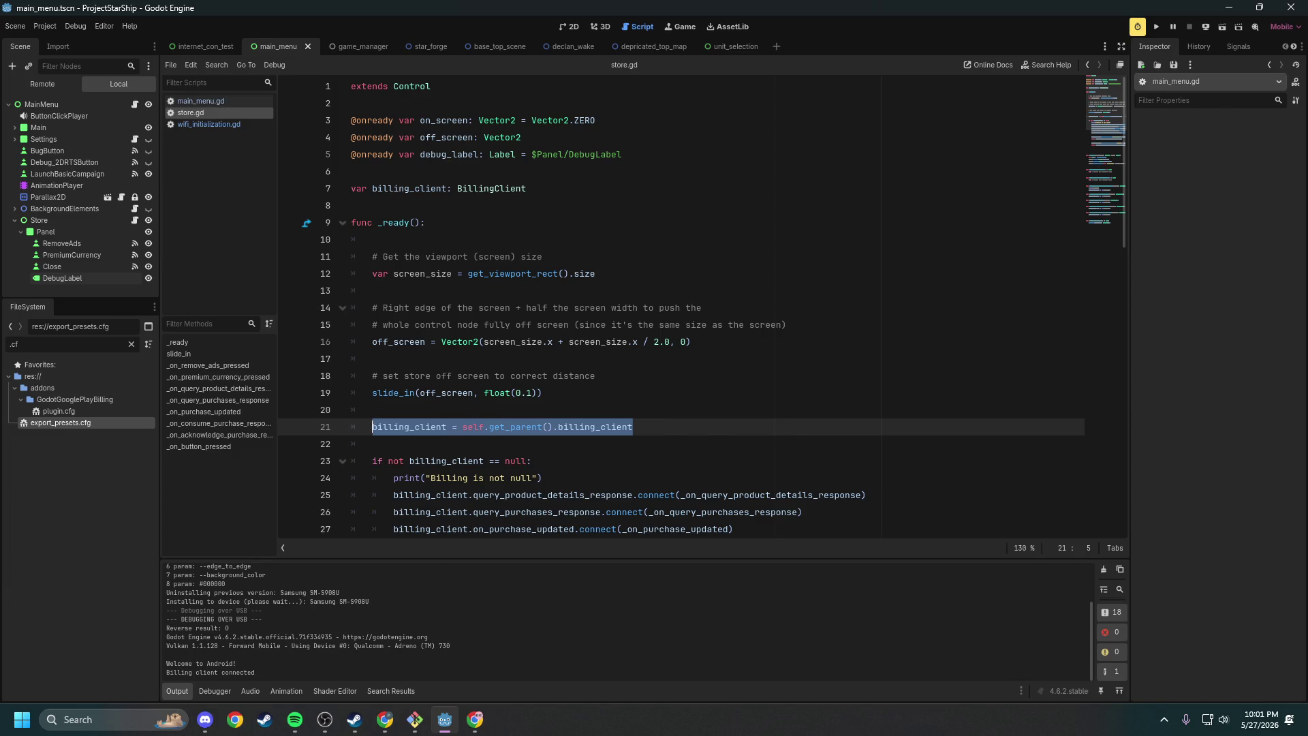
key("alt+Tab")
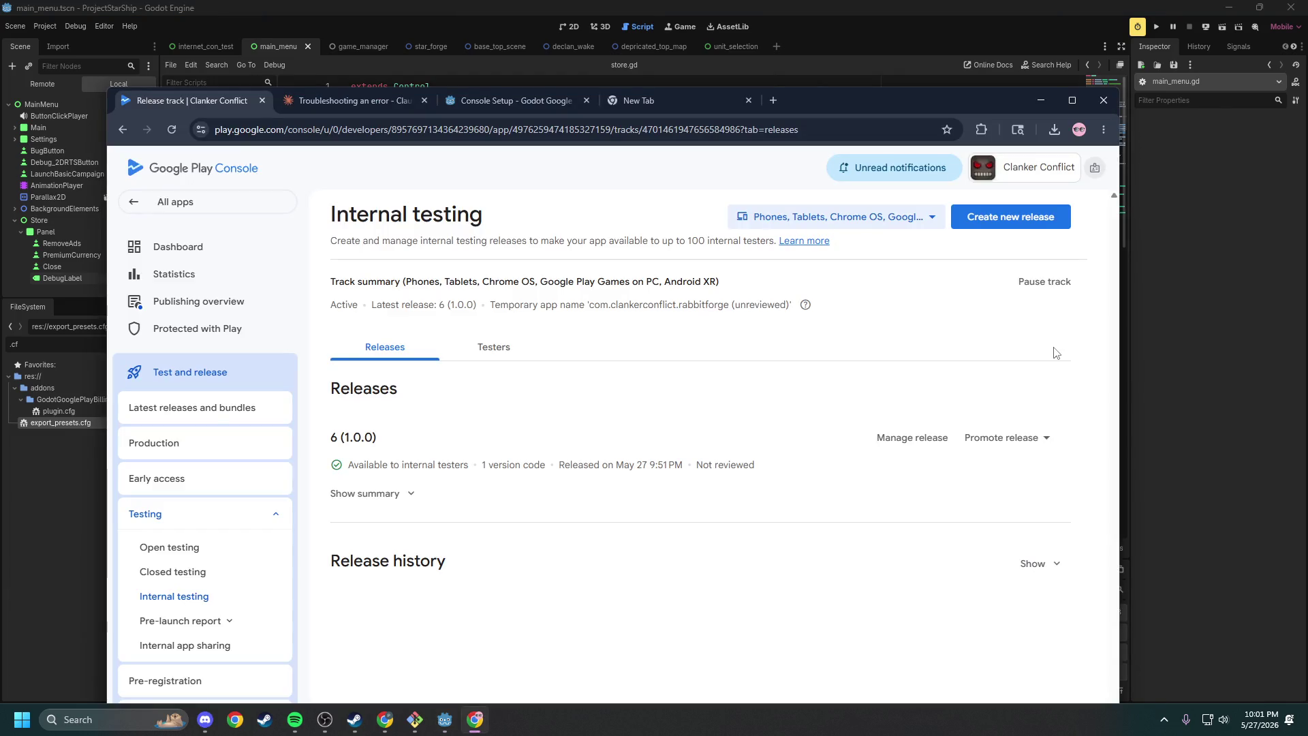
left_click(1042, 100)
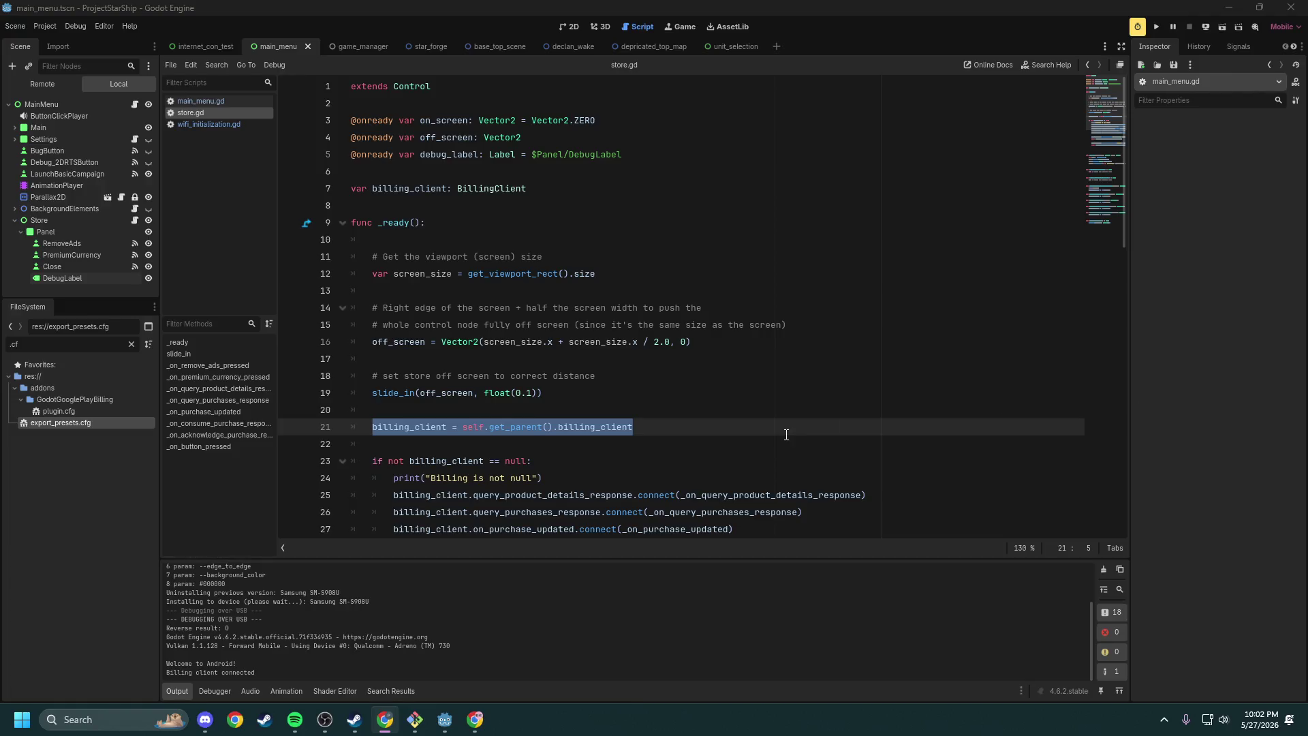
mouse_move(705, 428)
left_mouse_down()
mouse_move(346, 428)
mouse_move(371, 429)
left_mouse_up()
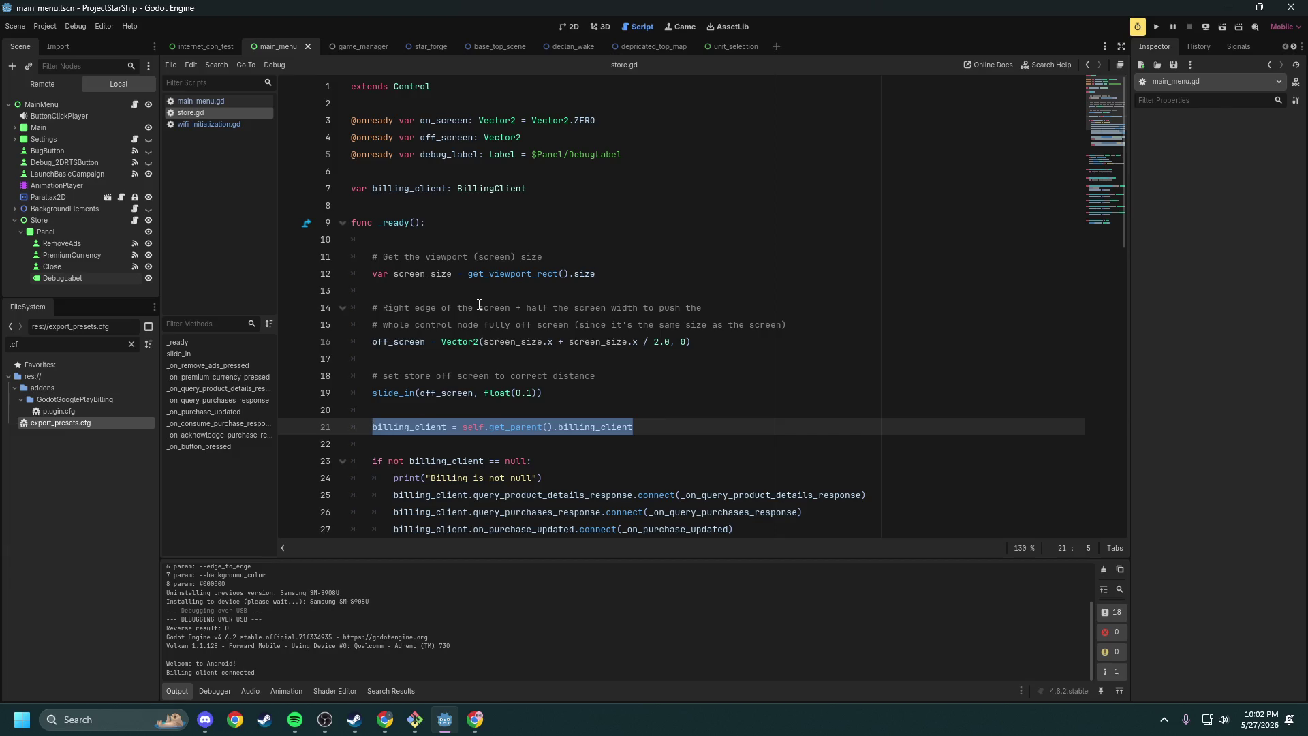
double_click(427, 190)
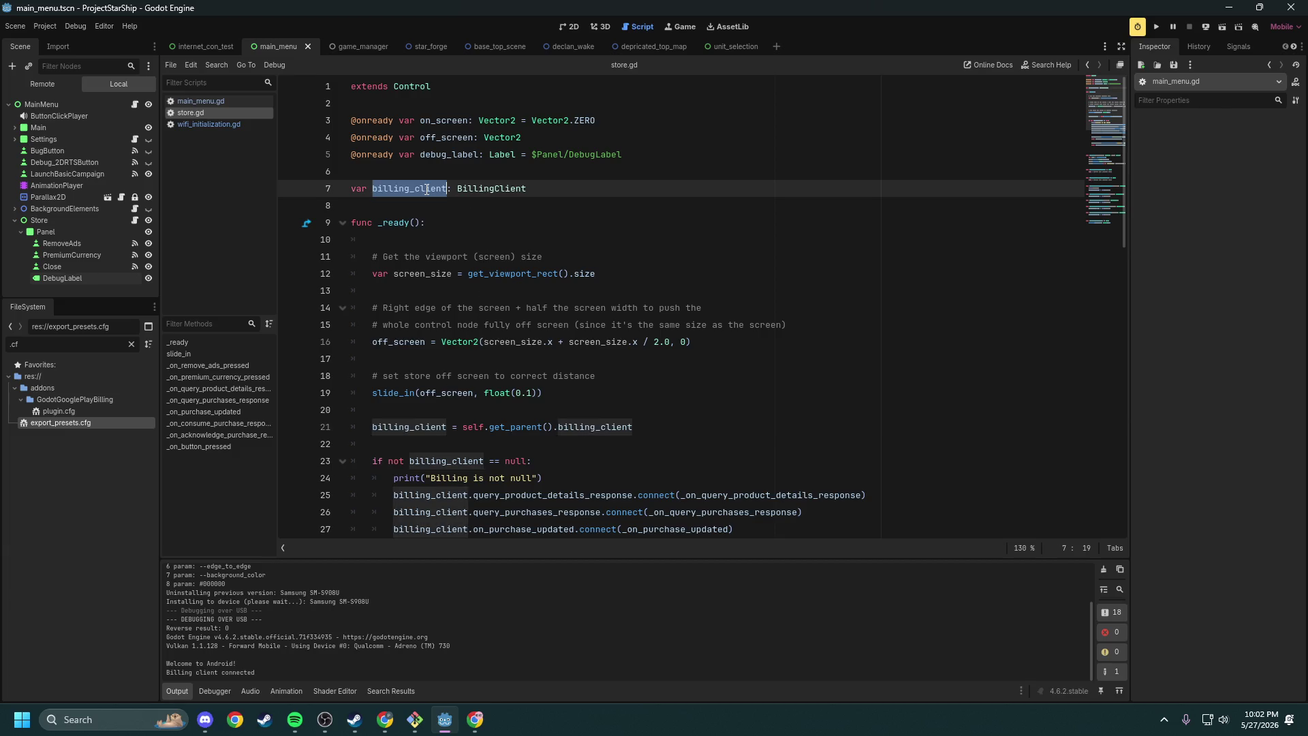
scroll(427, 194, "down", 2)
scroll(428, 200, "up", 2)
Open the BillingClient class script and read through it past the _init function
left_click(475, 190, "ctrl")
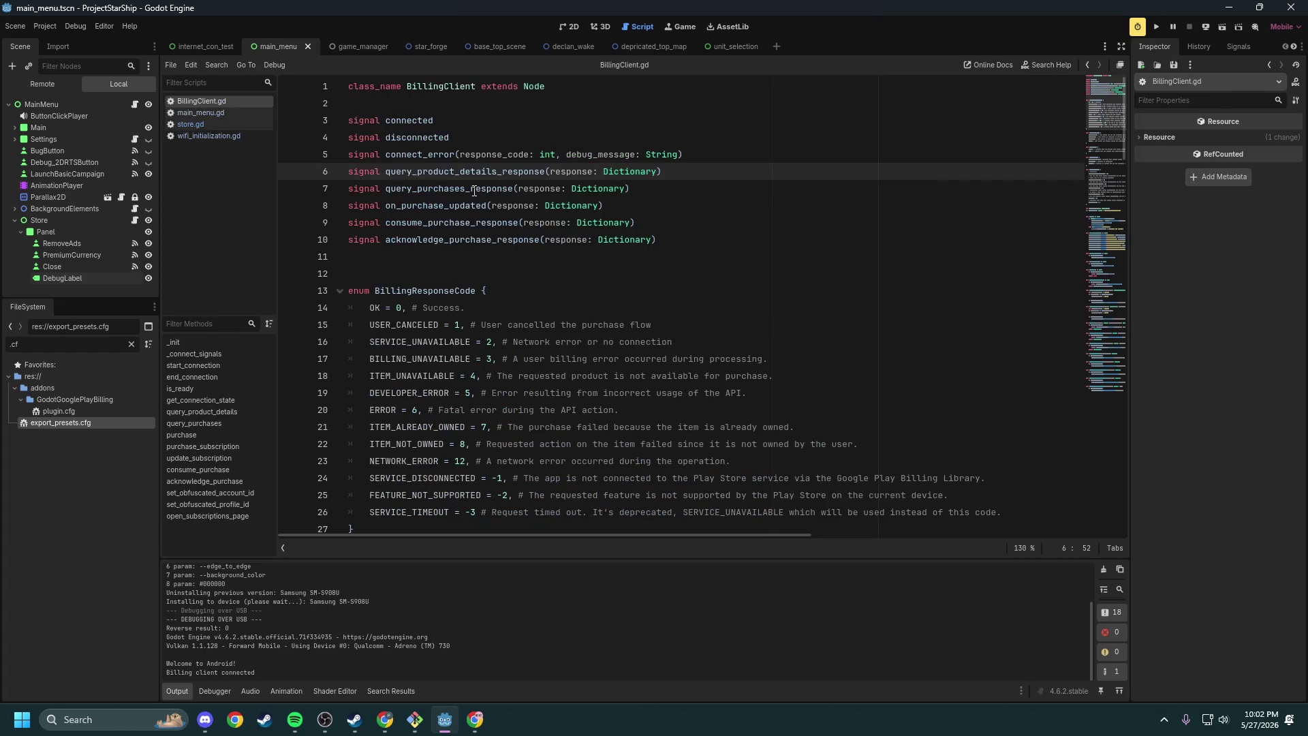
scroll(477, 205, "down", 10)
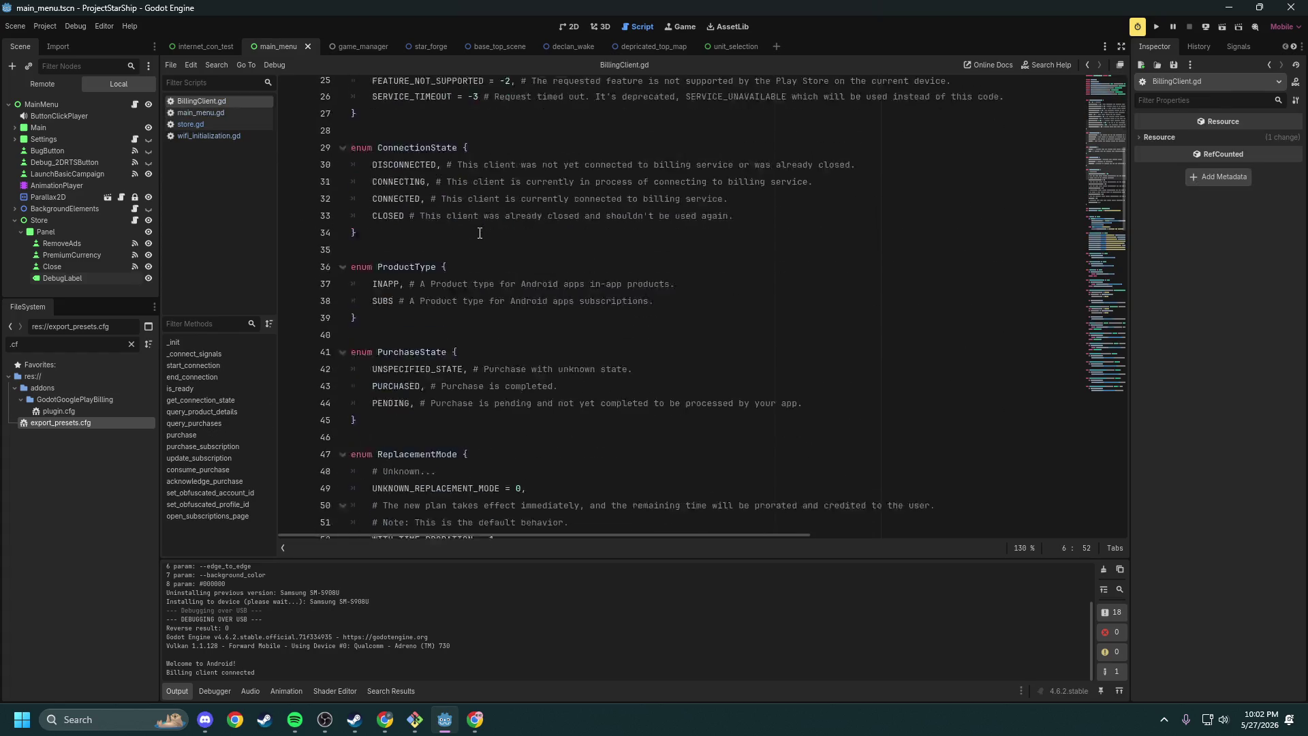
scroll(478, 232, "down", 8)
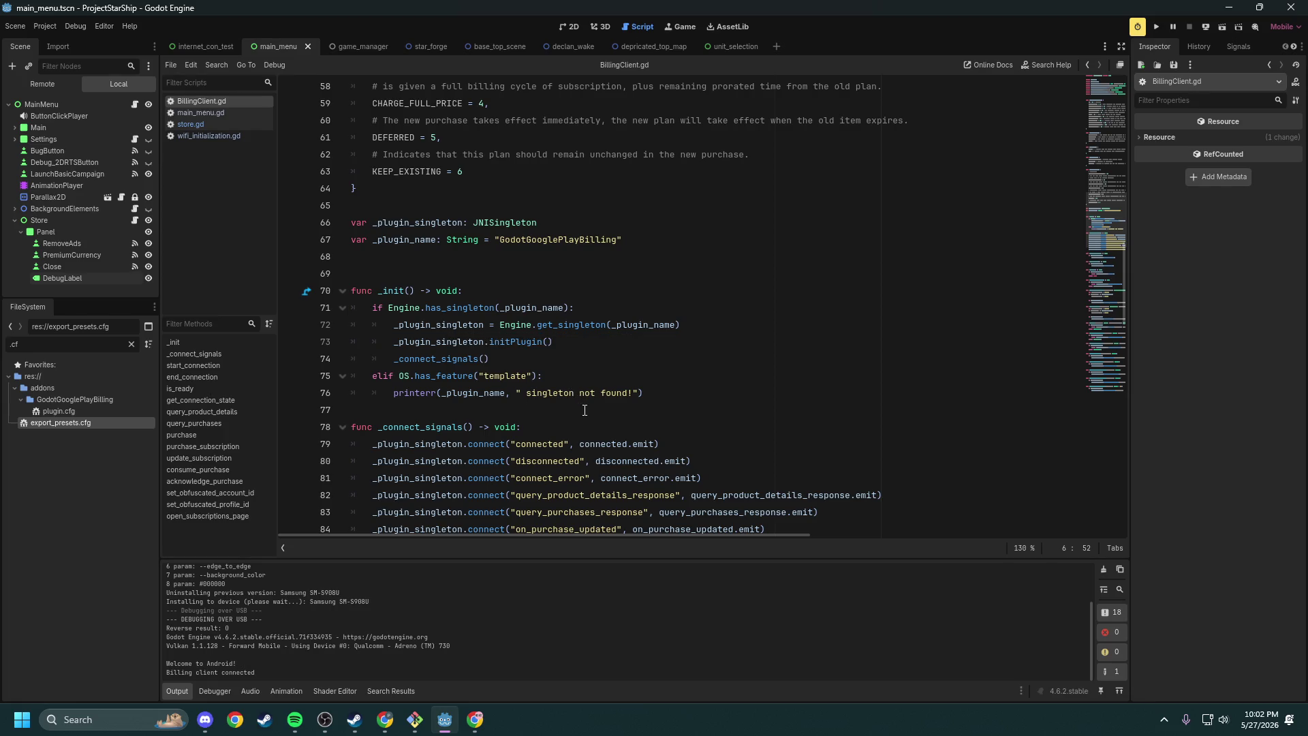
left_click(546, 407)
scroll(547, 408, "down", 4)
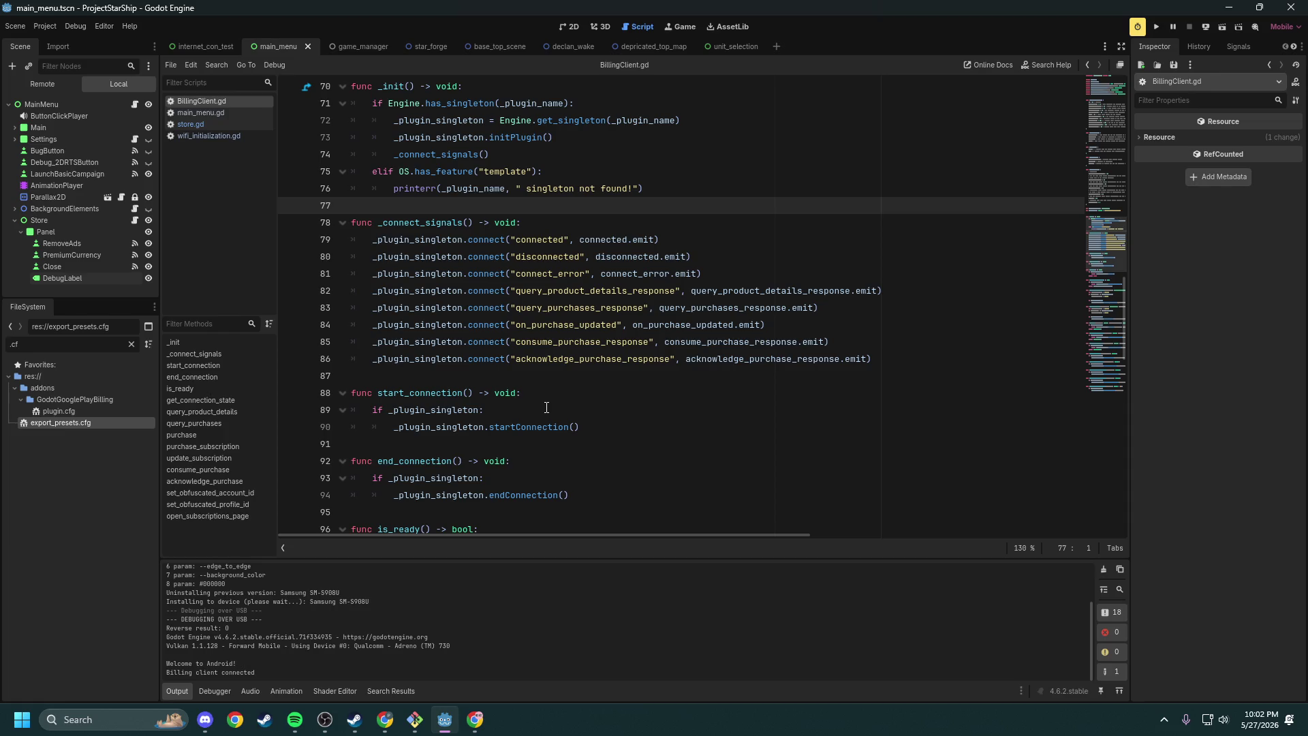
scroll(546, 407, "down", 1)
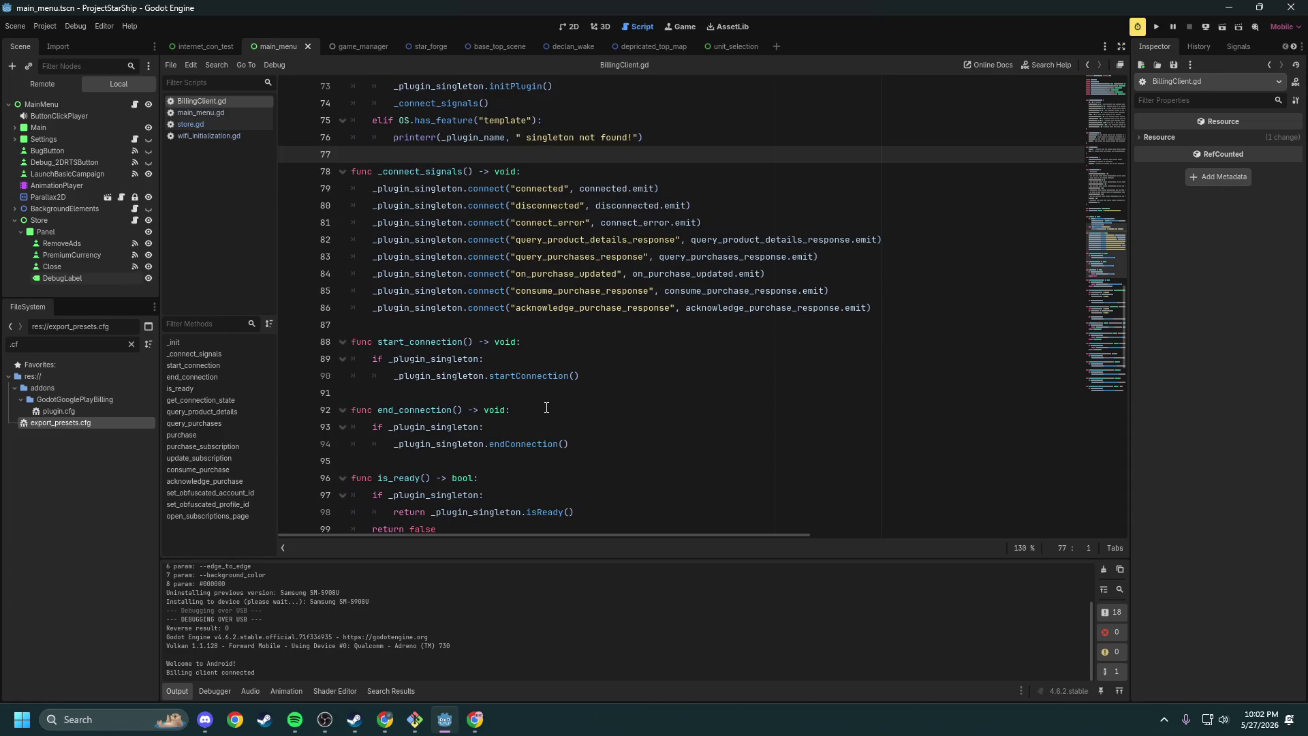
scroll(547, 408, "down", 8)
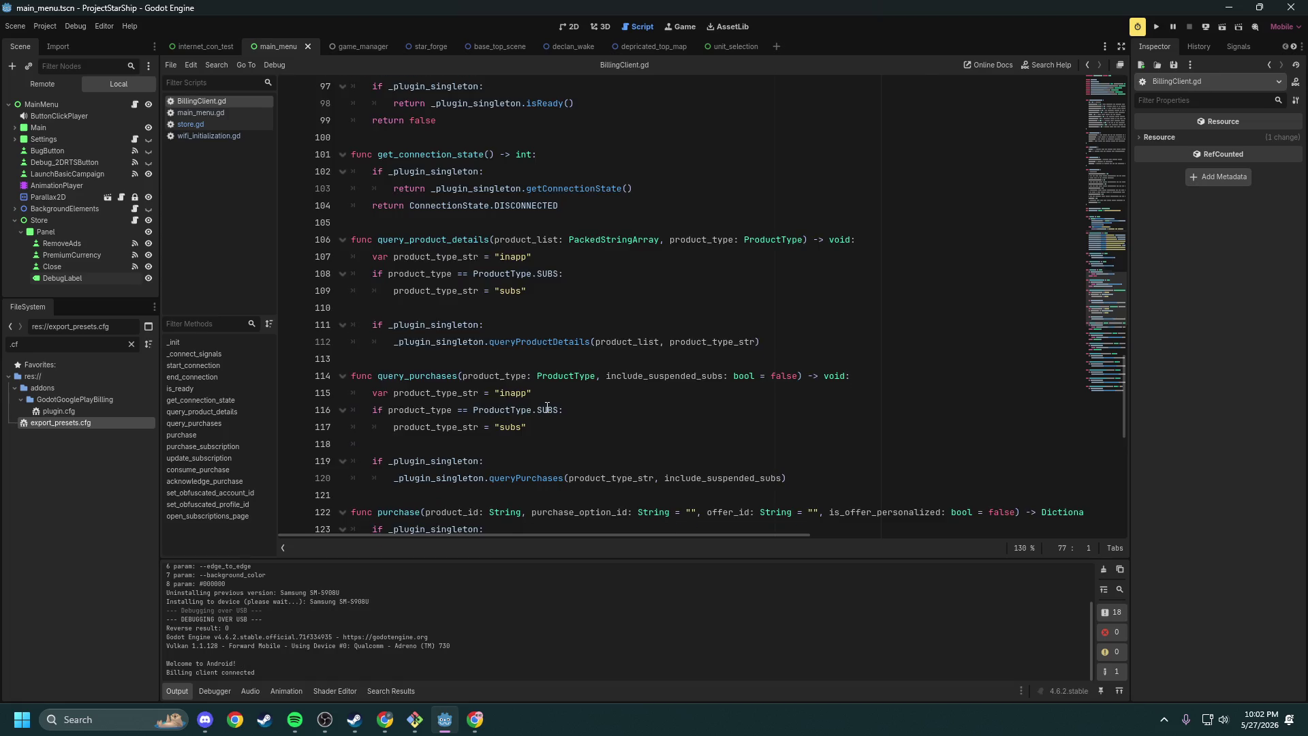
scroll(546, 407, "up", 20)
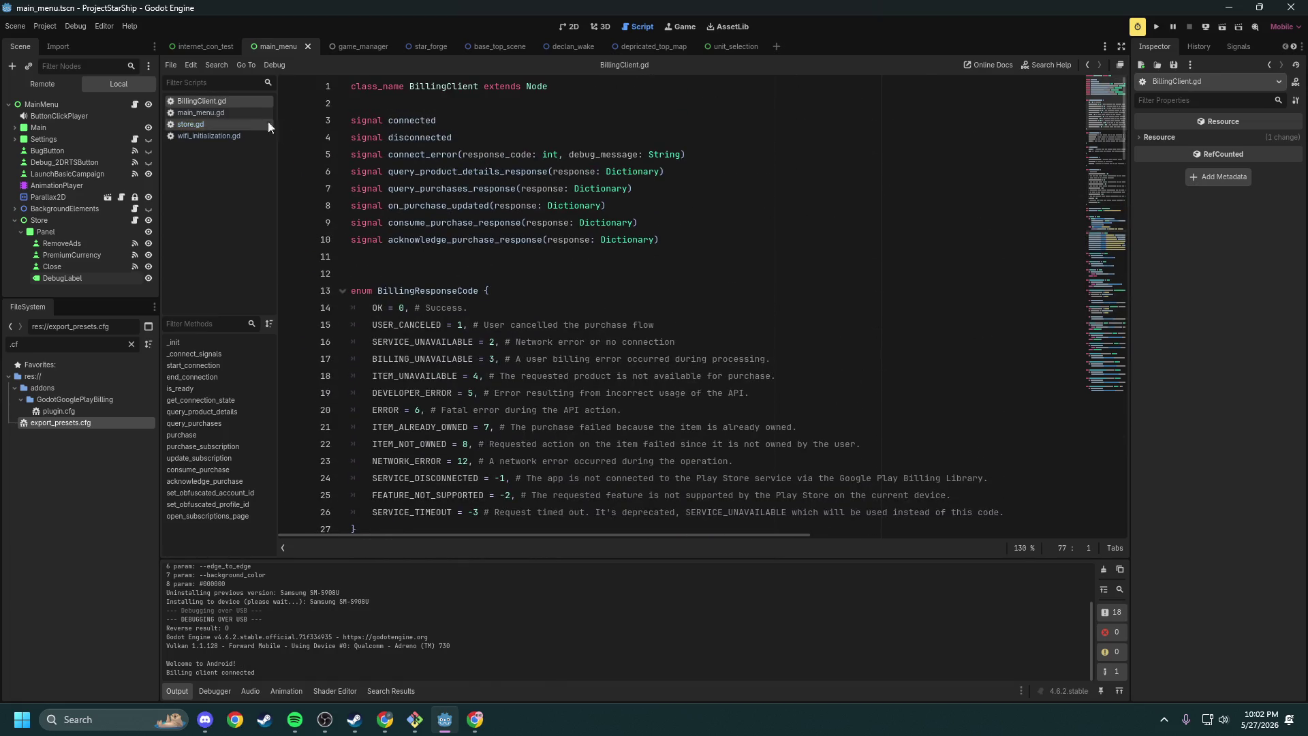
Open store.gd, then bring up the Console Setup billing docs tab in Chrome
left_click(224, 114)
left_click(222, 133)
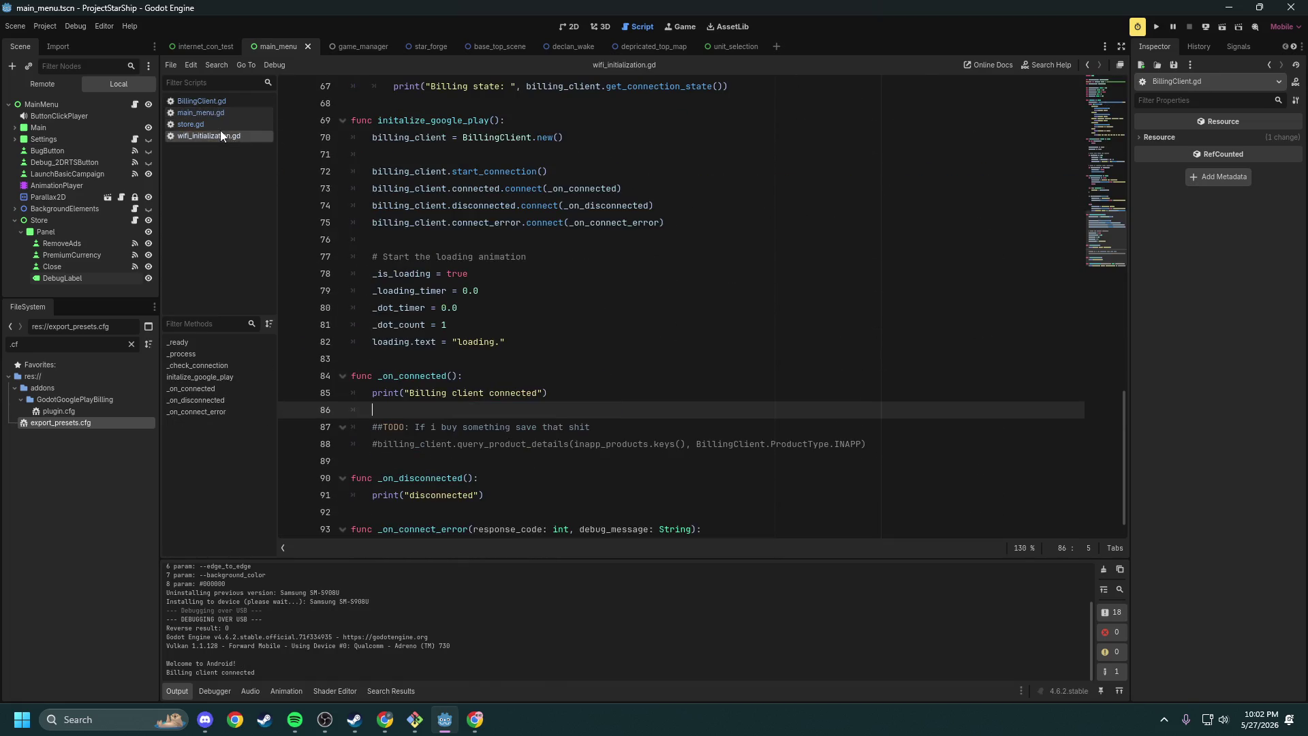
left_click(210, 126)
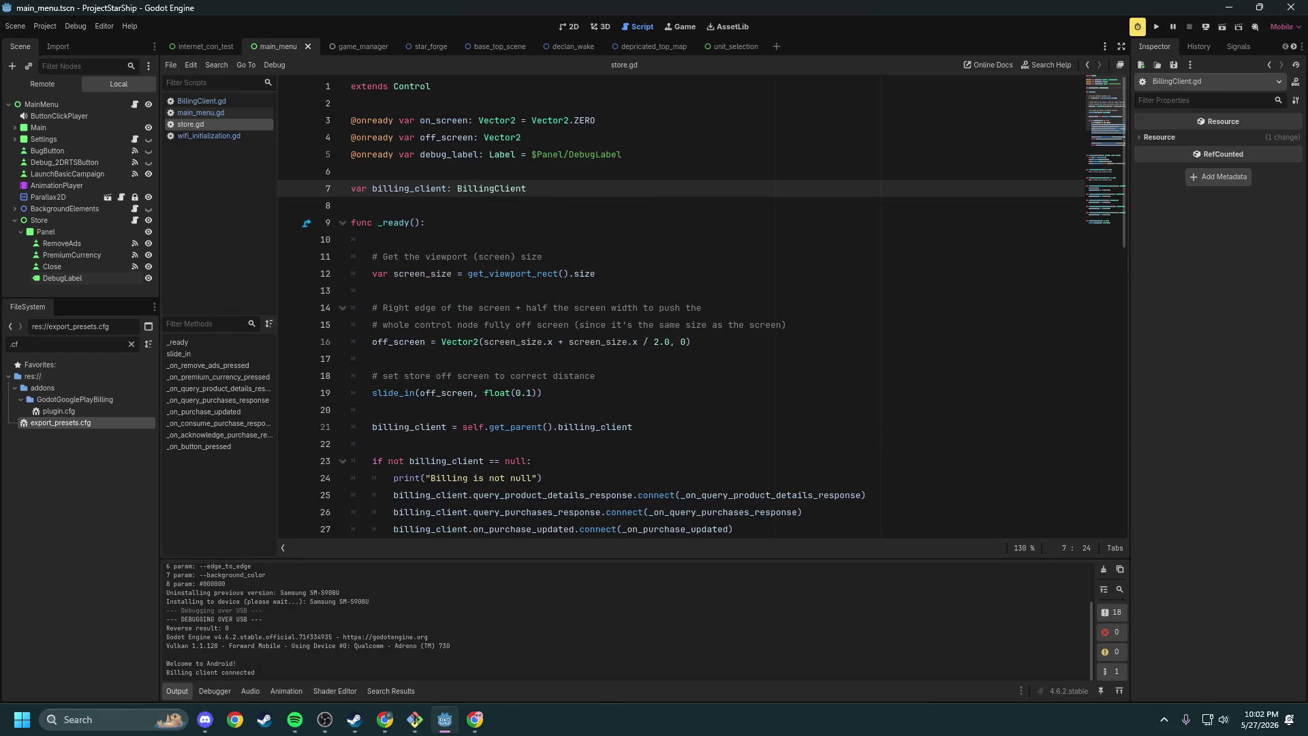
left_click(475, 719)
left_click(515, 101)
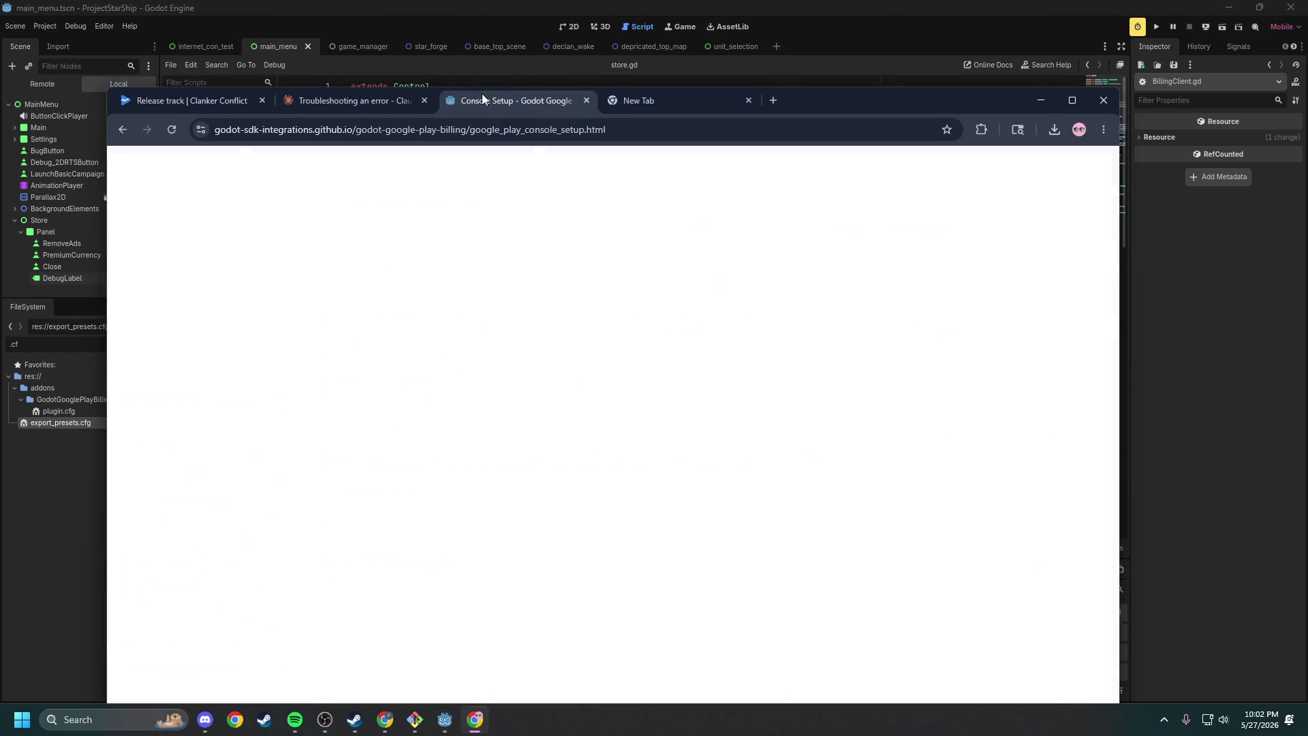
Open the Quick Start page and study the BillingClient.new() initialization example
scroll(409, 262, "up", 3)
left_click(300, 262)
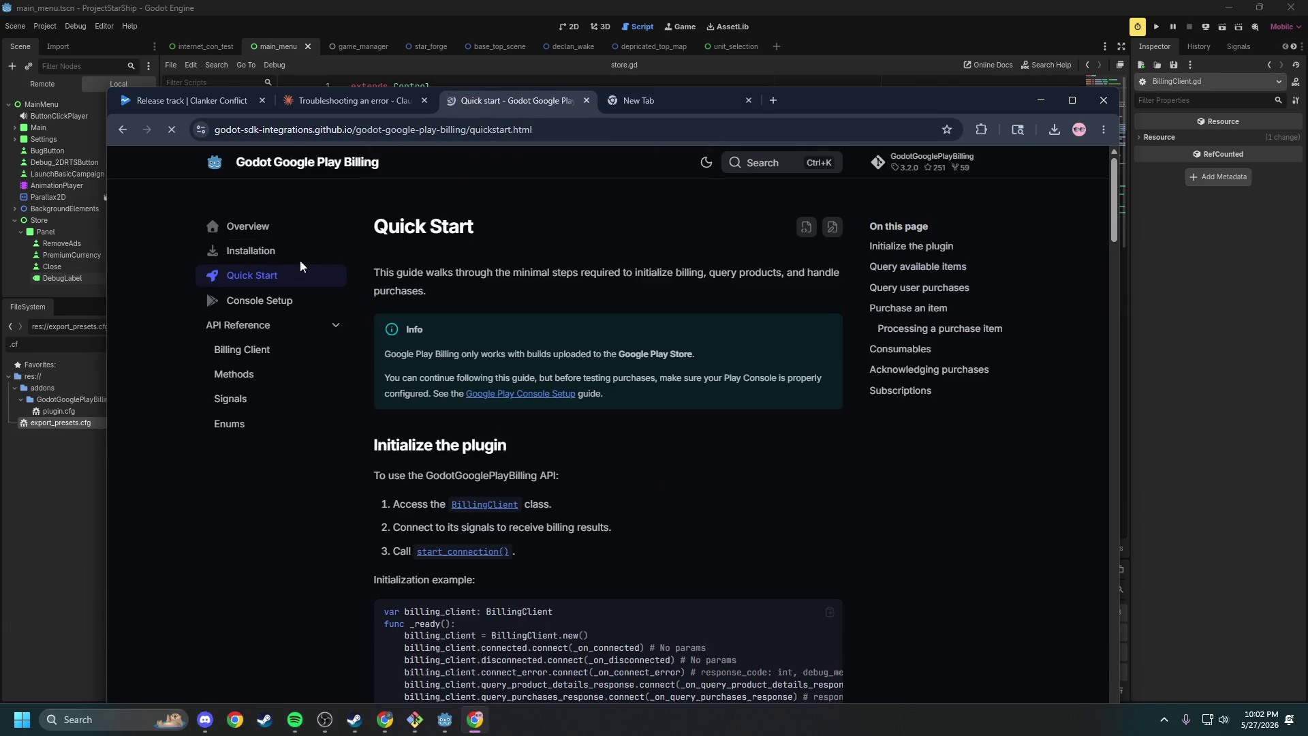
scroll(493, 431, "down", 3)
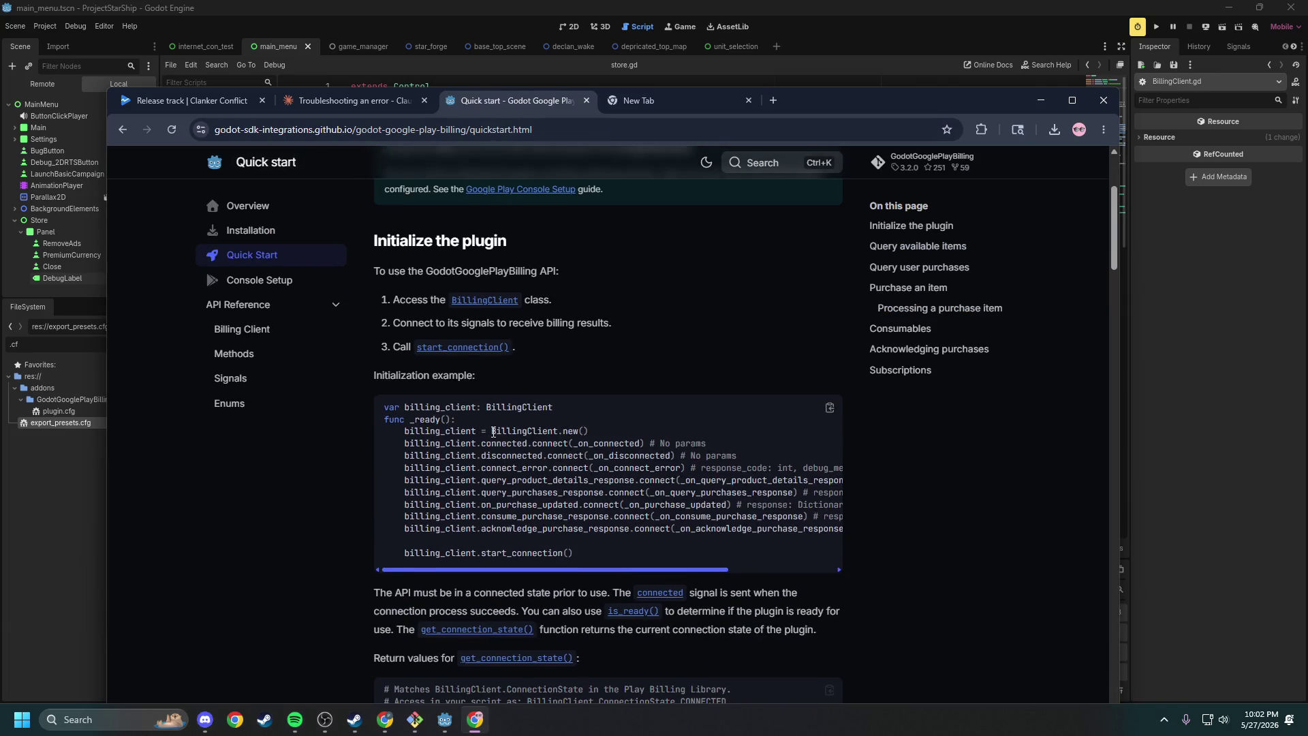
left_click_drag(560, 409, 404, 410)
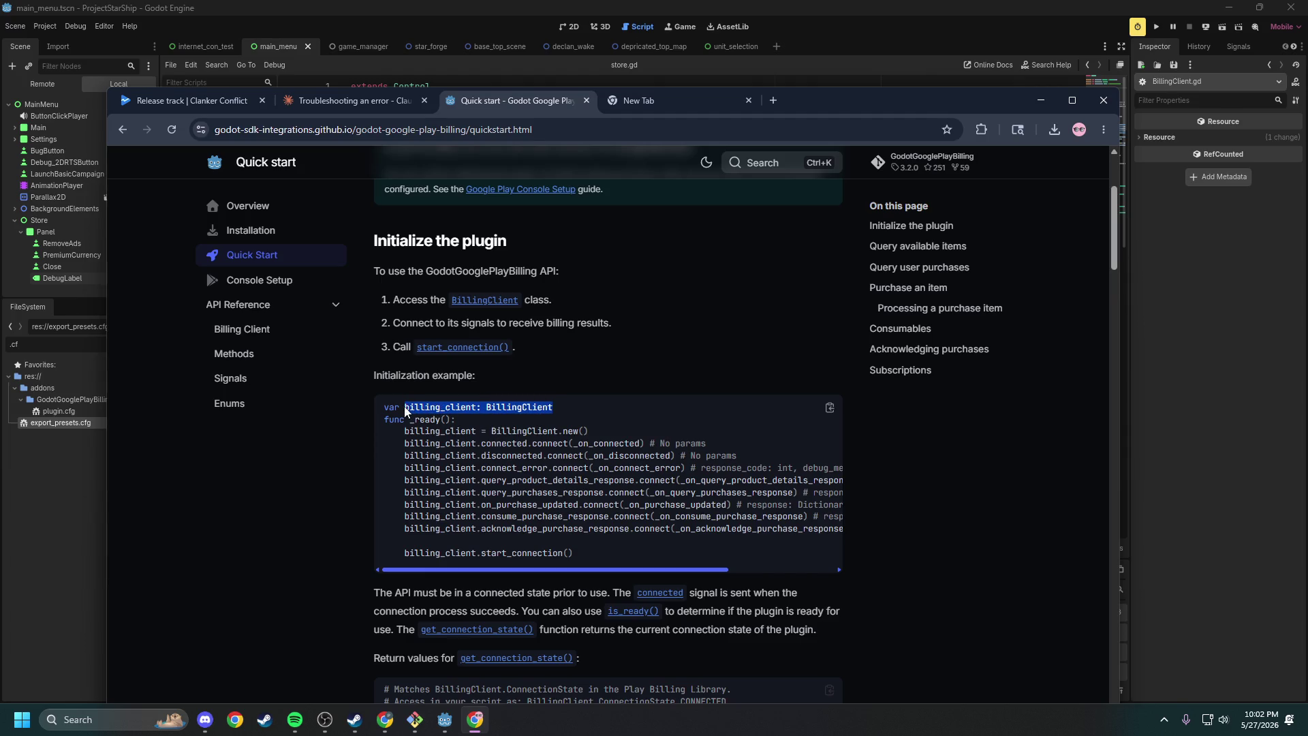
double_click(443, 434)
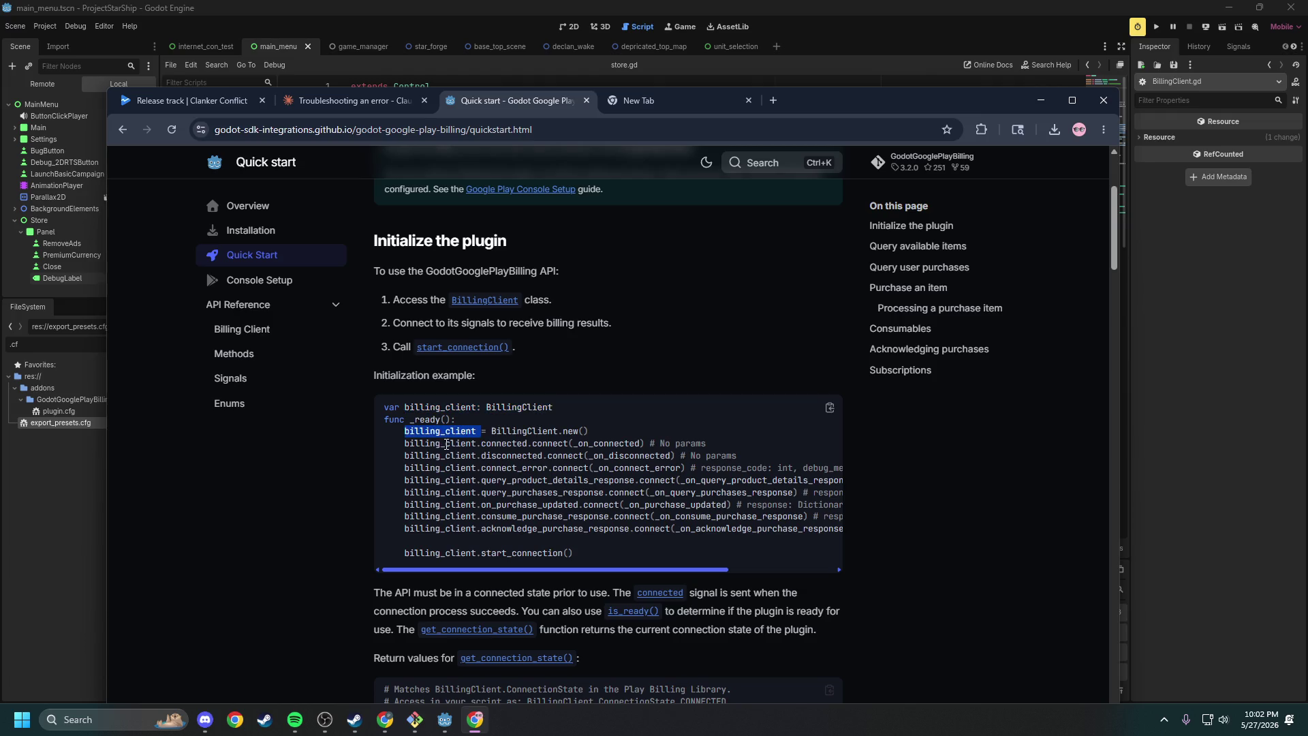
double_click(571, 432)
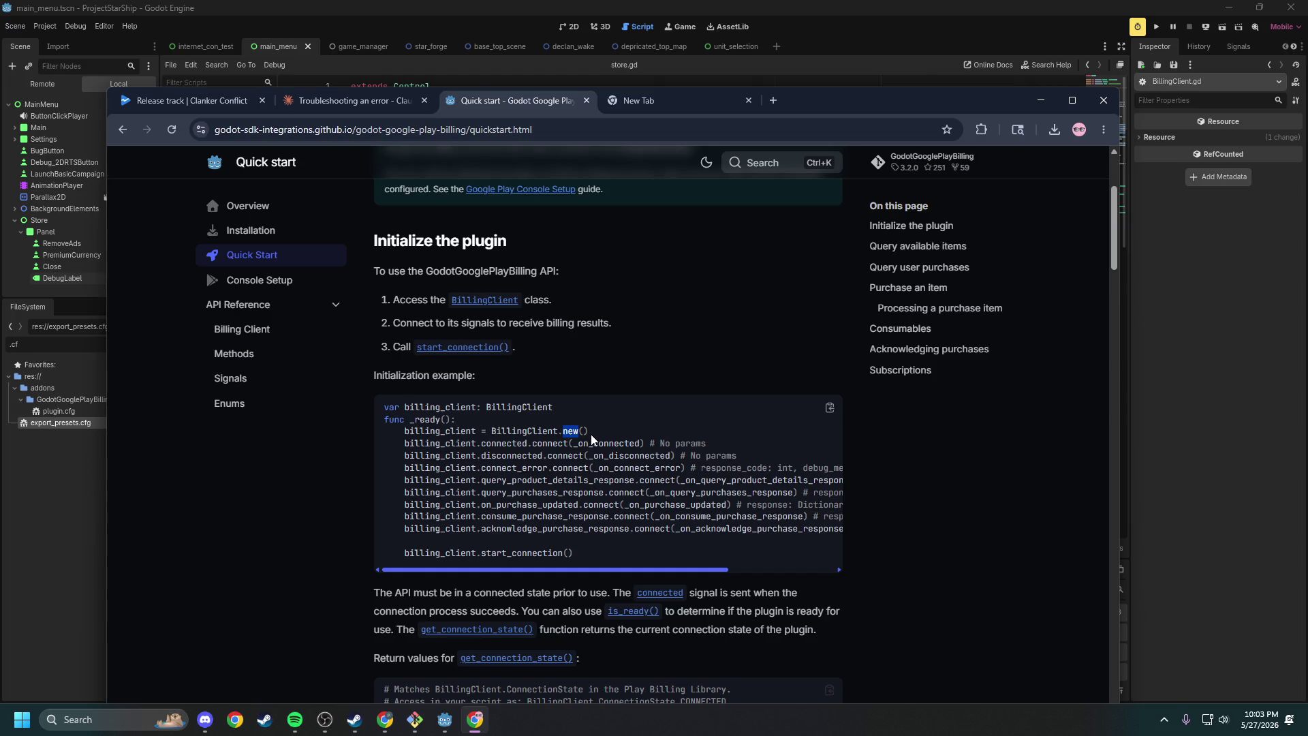
Scroll down to the Query available items example
scroll(591, 434, "down", 3)
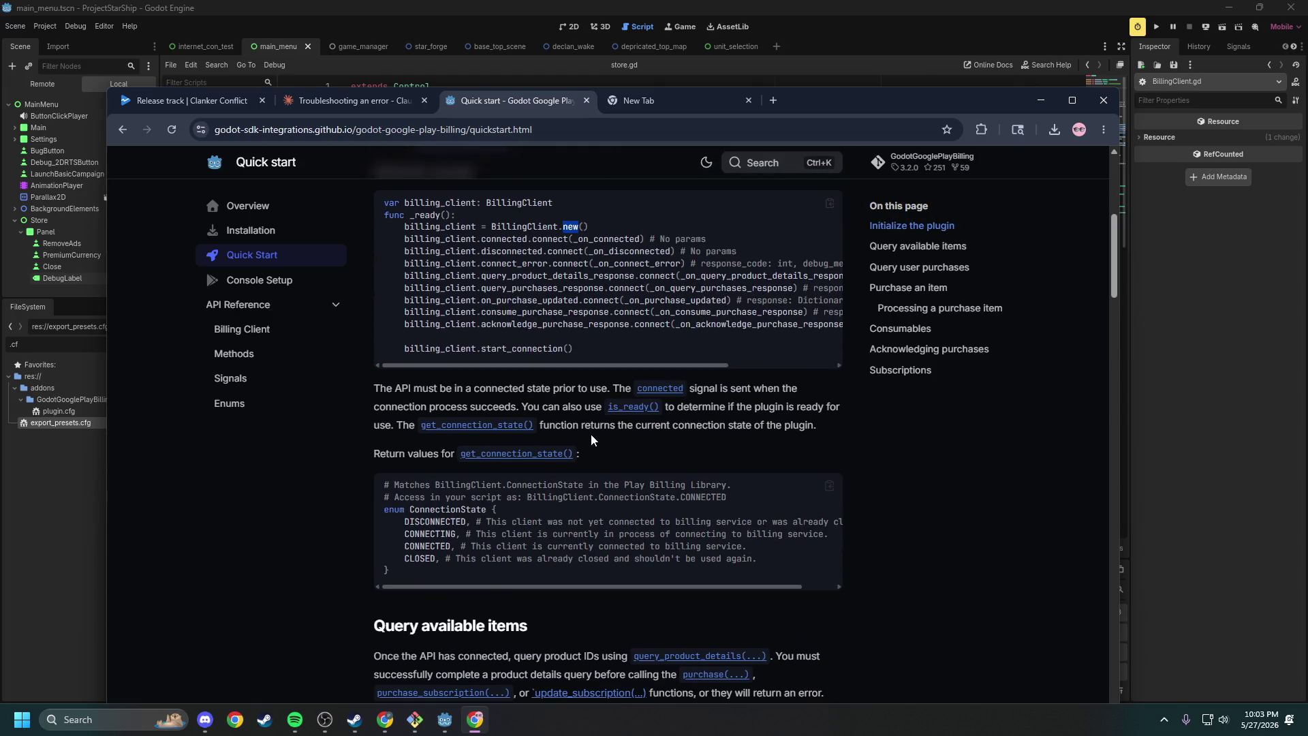
scroll(591, 433, "down", 3)
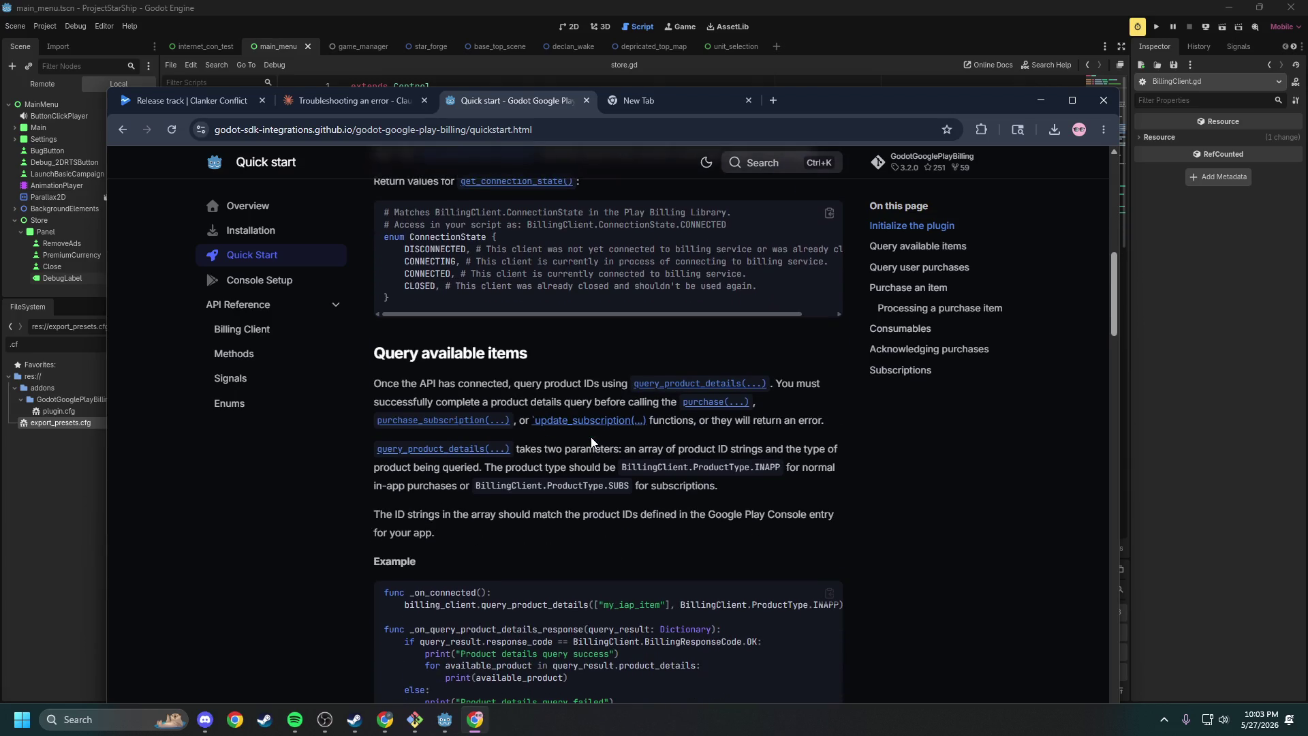
scroll(591, 436, "down", 3)
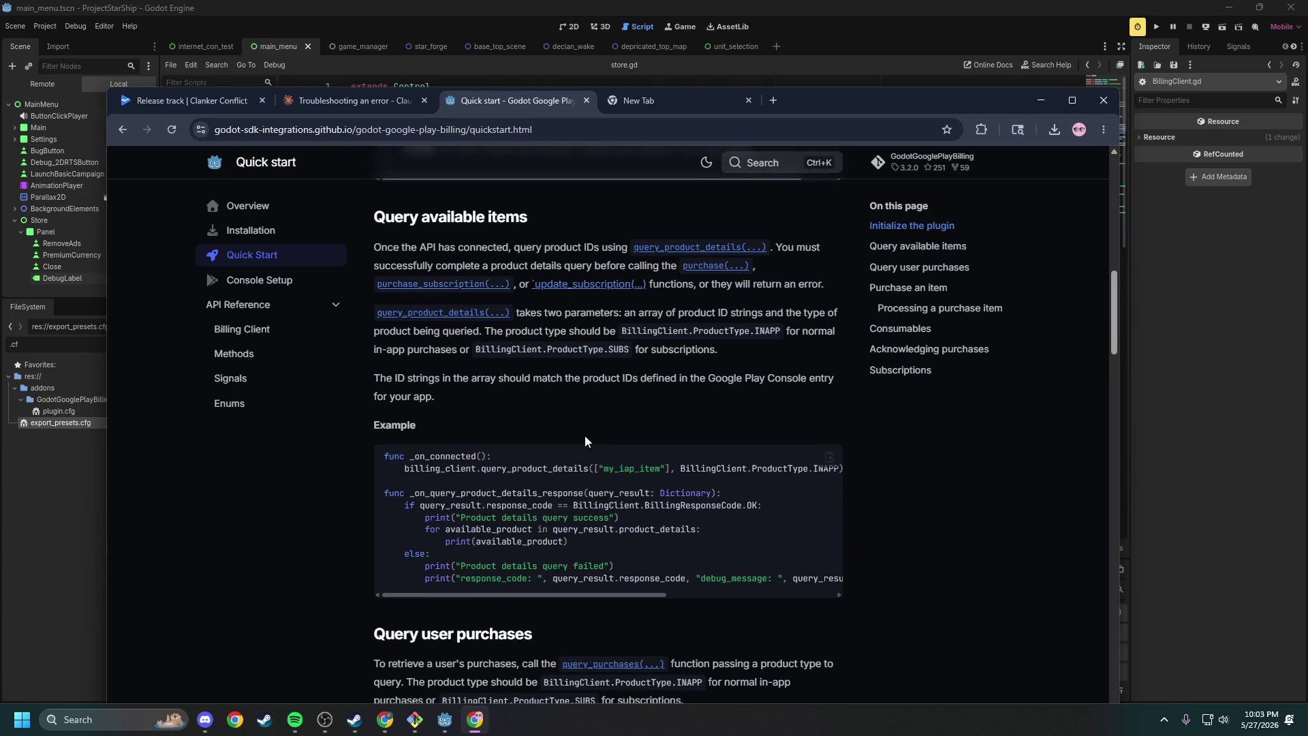
Minimize Chrome and review the _ready function in store.gd
left_click(1040, 100)
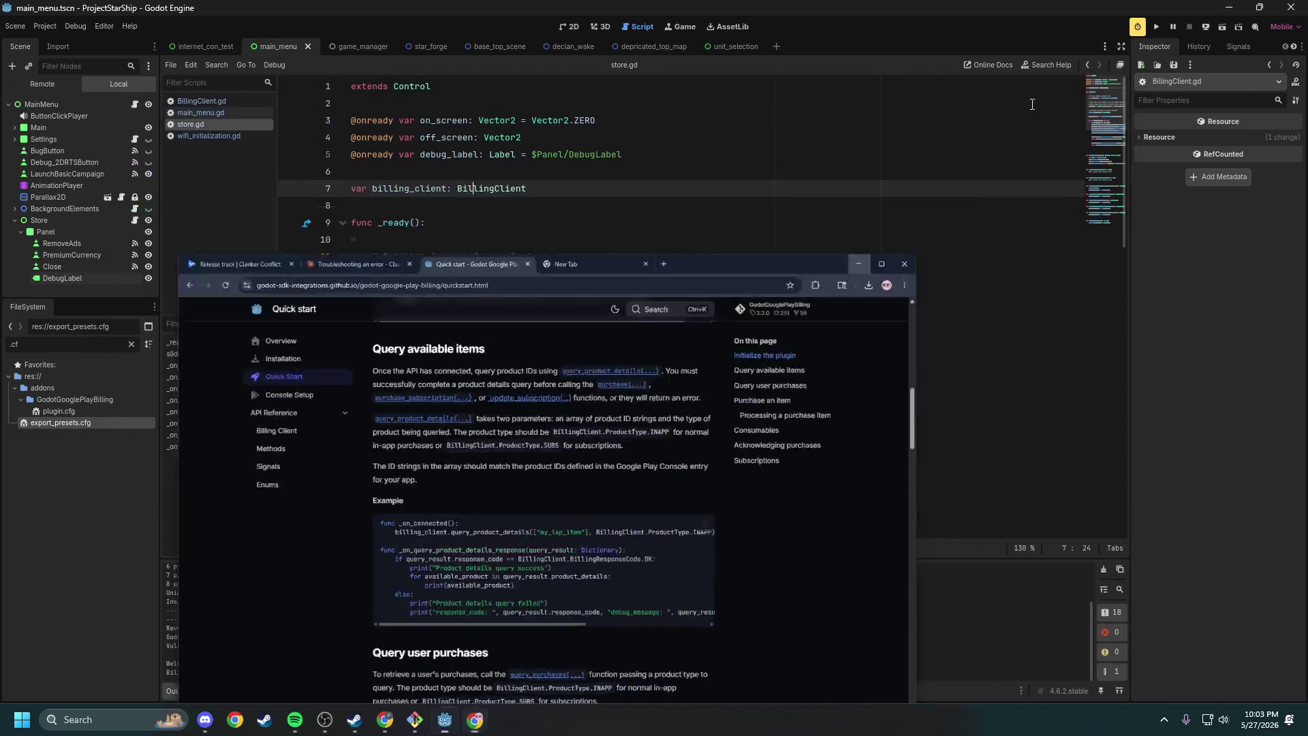
left_click(592, 257)
scroll(591, 240, "down", 5)
scroll(592, 240, "up", 5)
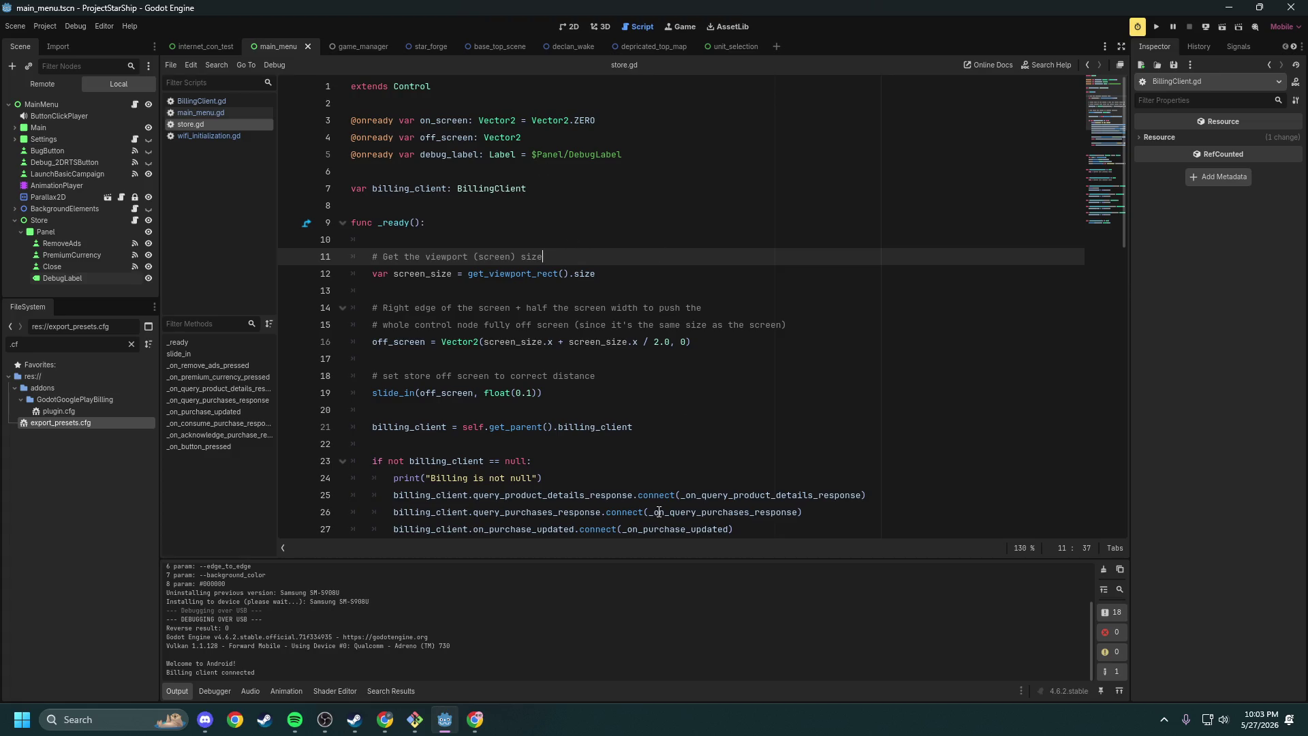
left_click_drag(351, 222, 633, 494)
left_click(531, 461)
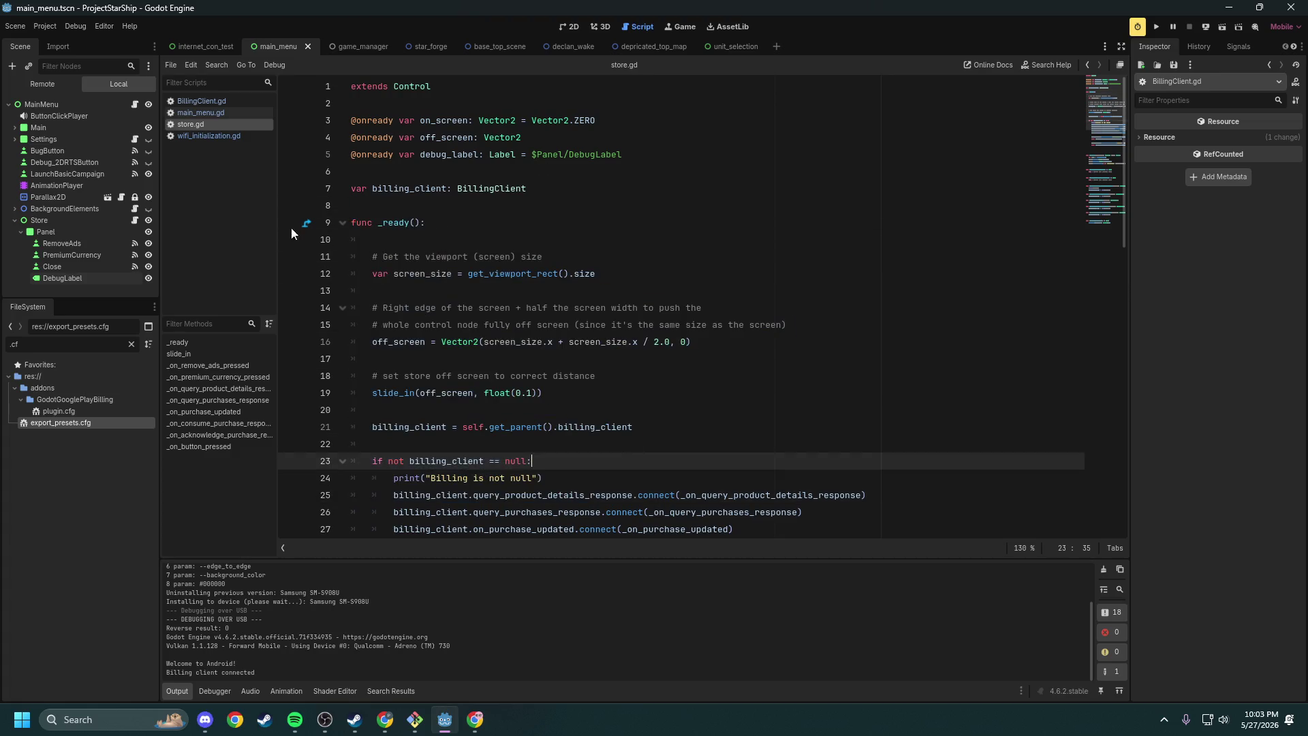
Open main_menu.gd and review its load_game_state and _ready functions
left_click(197, 113)
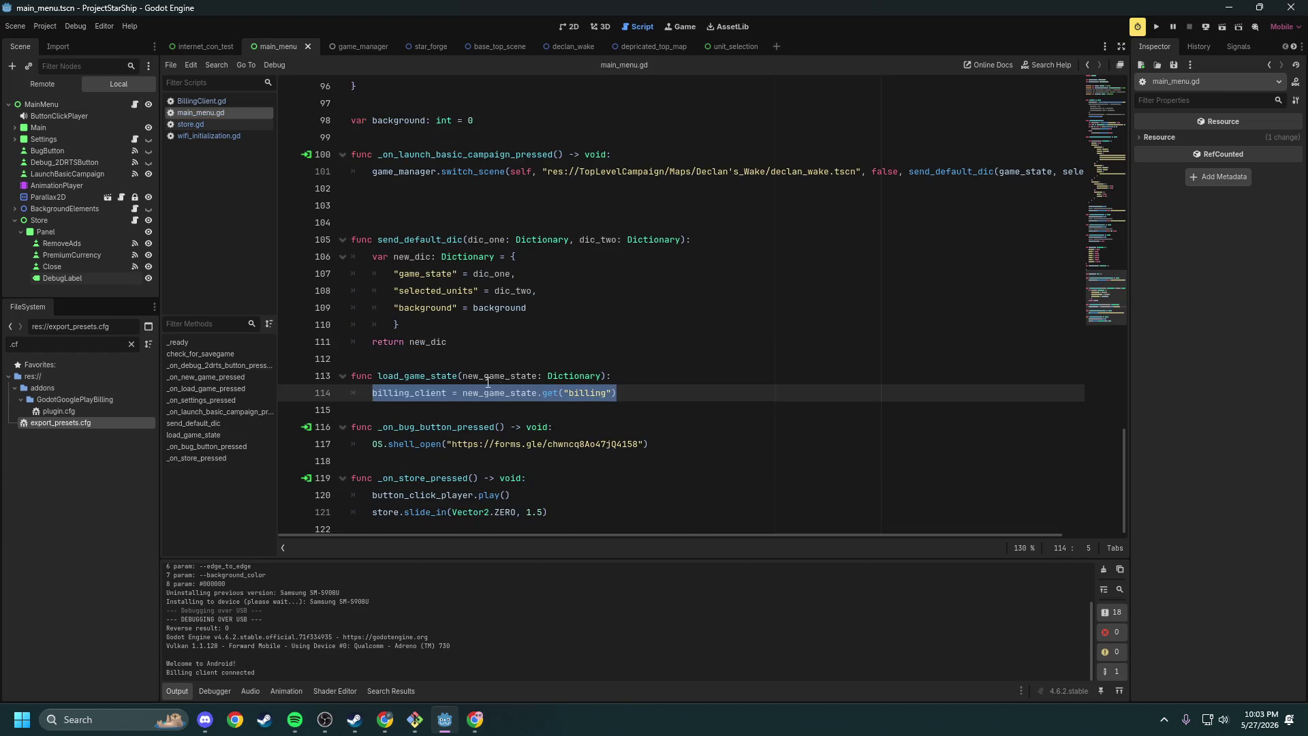
left_click(647, 394)
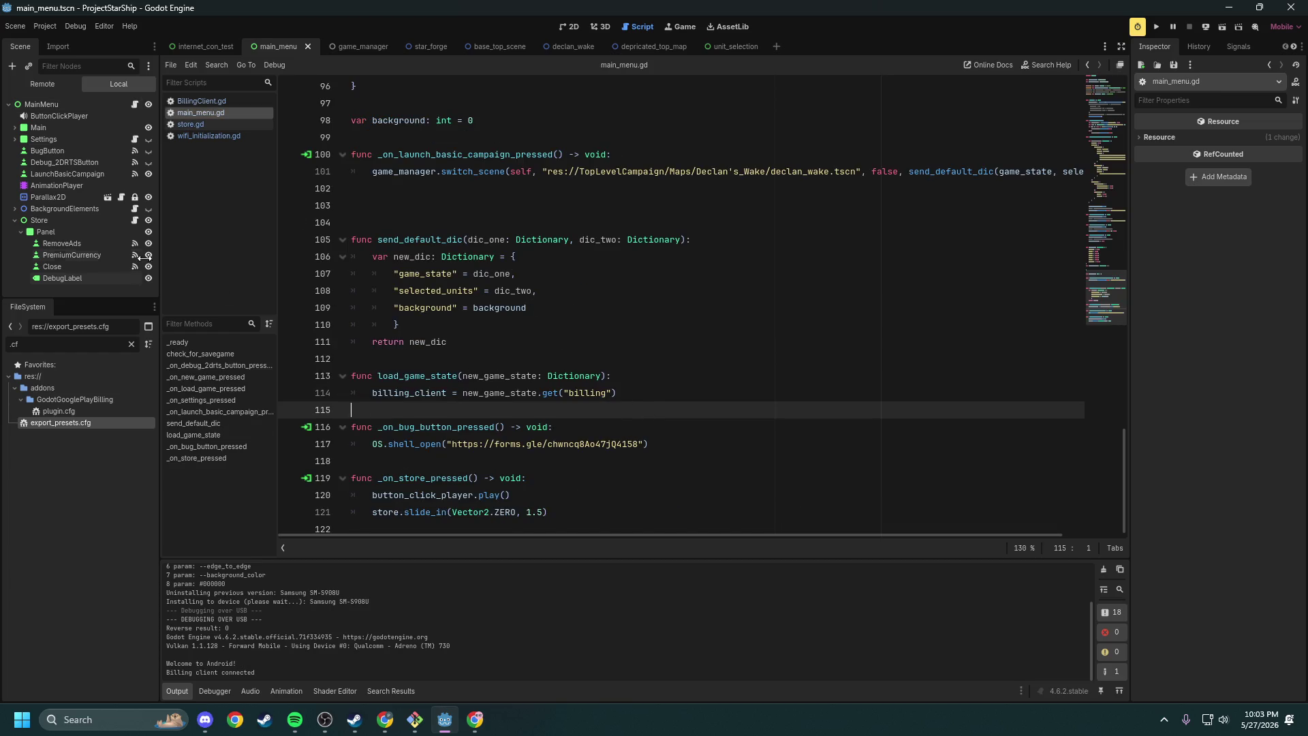
left_click(296, 374, "shift")
scroll(443, 213, "up", 20)
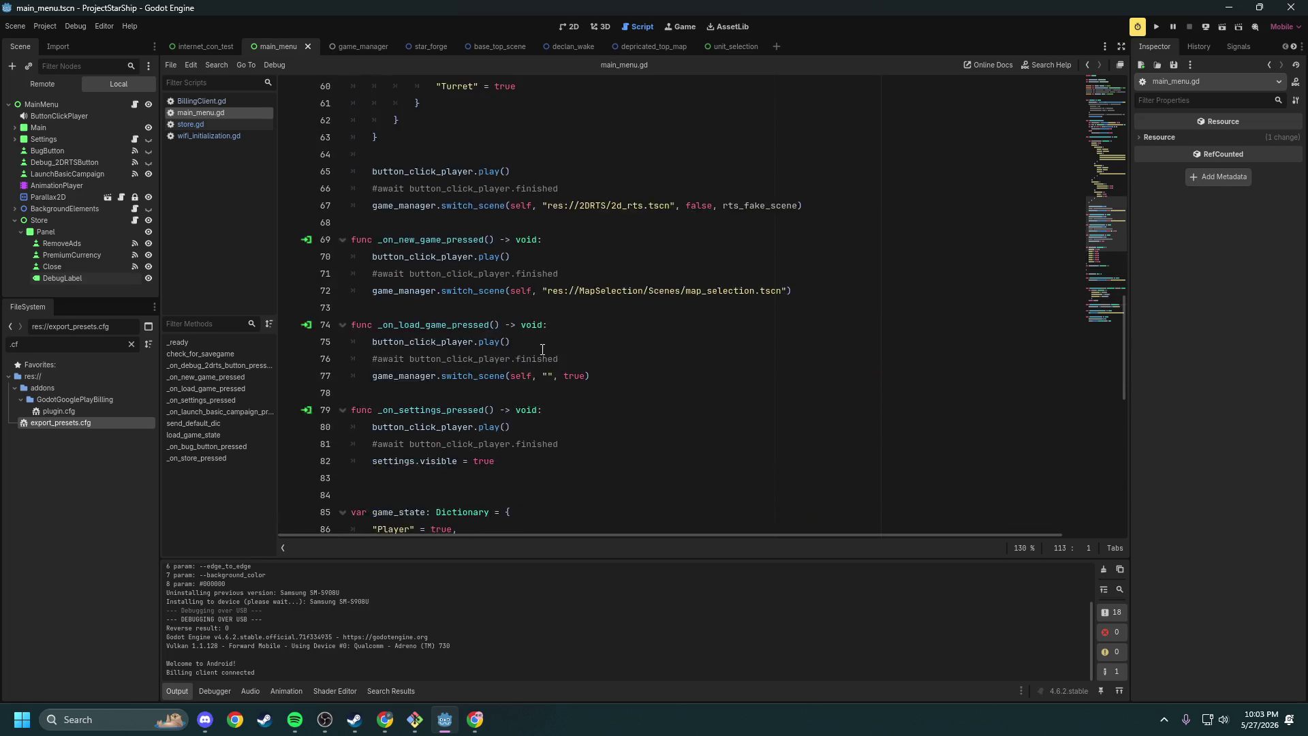
scroll(444, 213, "up", 7)
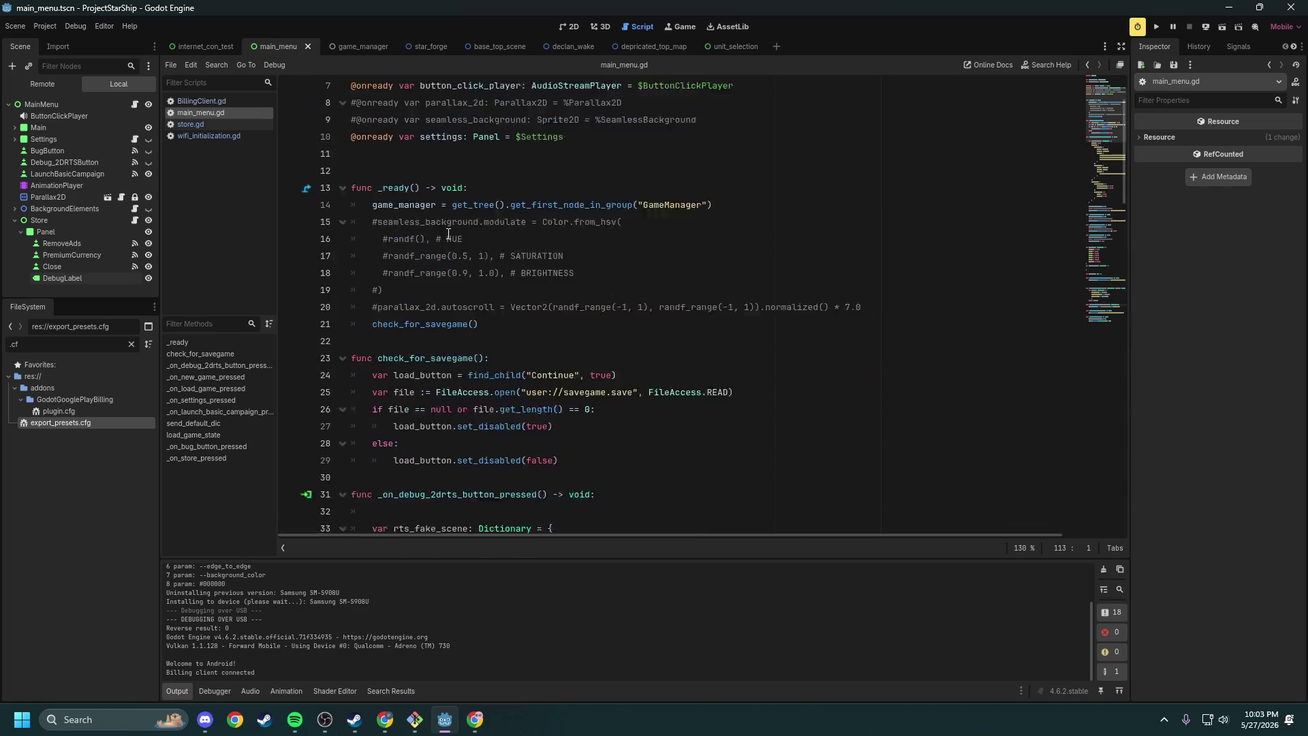
mouse_move(625, 401)
left_mouse_down()
mouse_move(381, 375)
mouse_move(571, 231)
mouse_move(549, 236)
left_mouse_up()
left_click(517, 236)
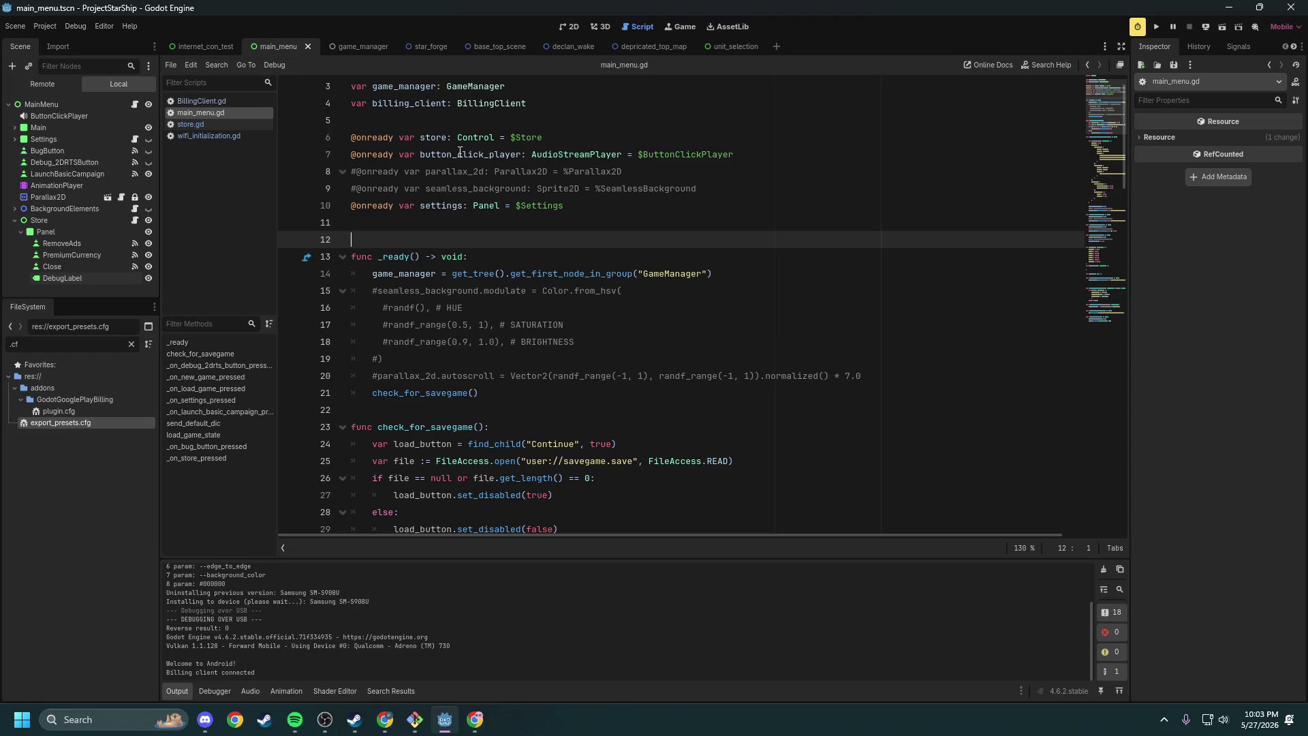
Make main_menu.gd declare billing_client: BillingClient = null, then go back to store.gd
scroll(458, 161, "up", 1)
left_click(566, 136)
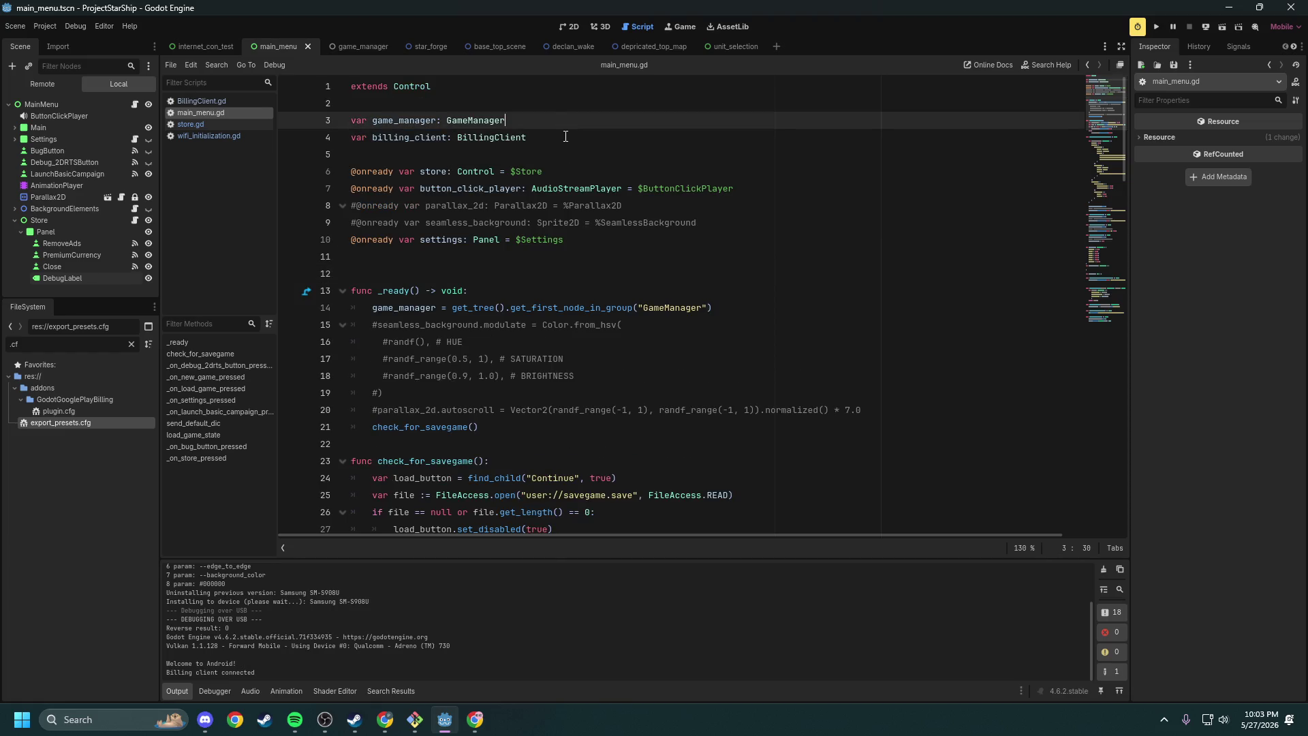
type("=null")
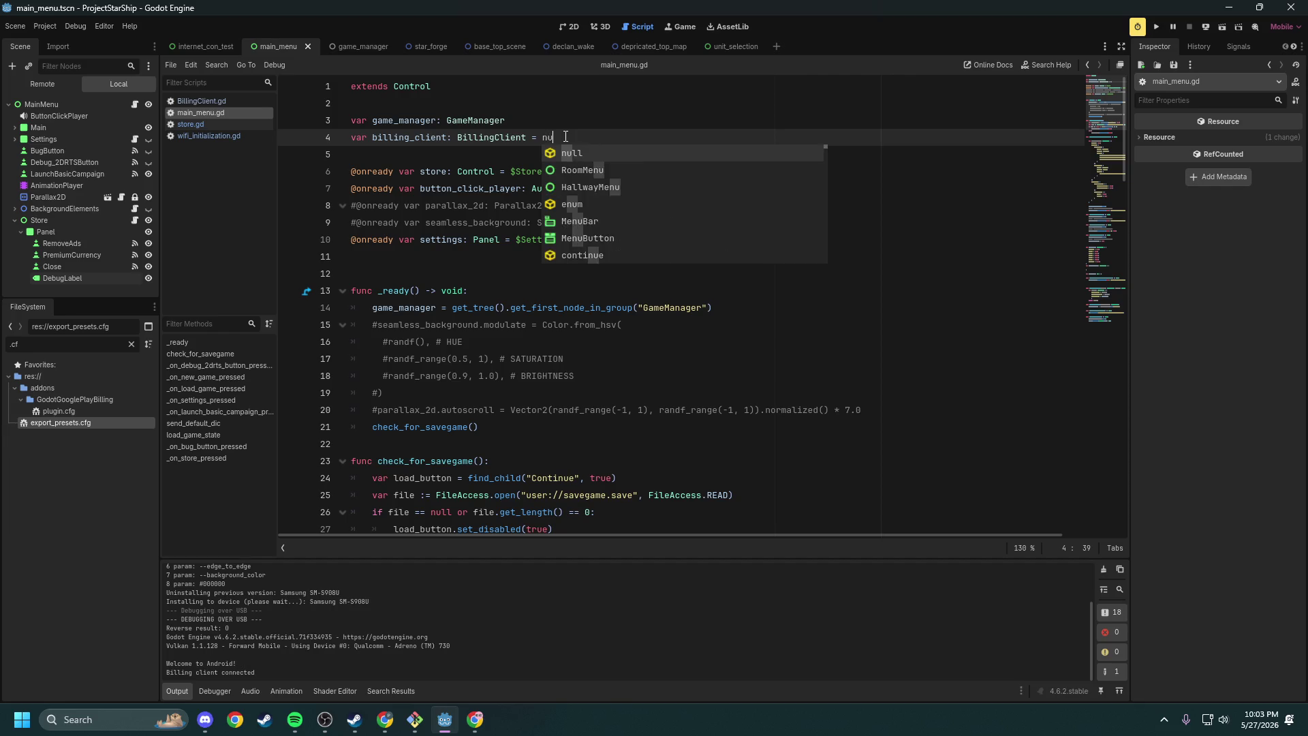
left_click(447, 156)
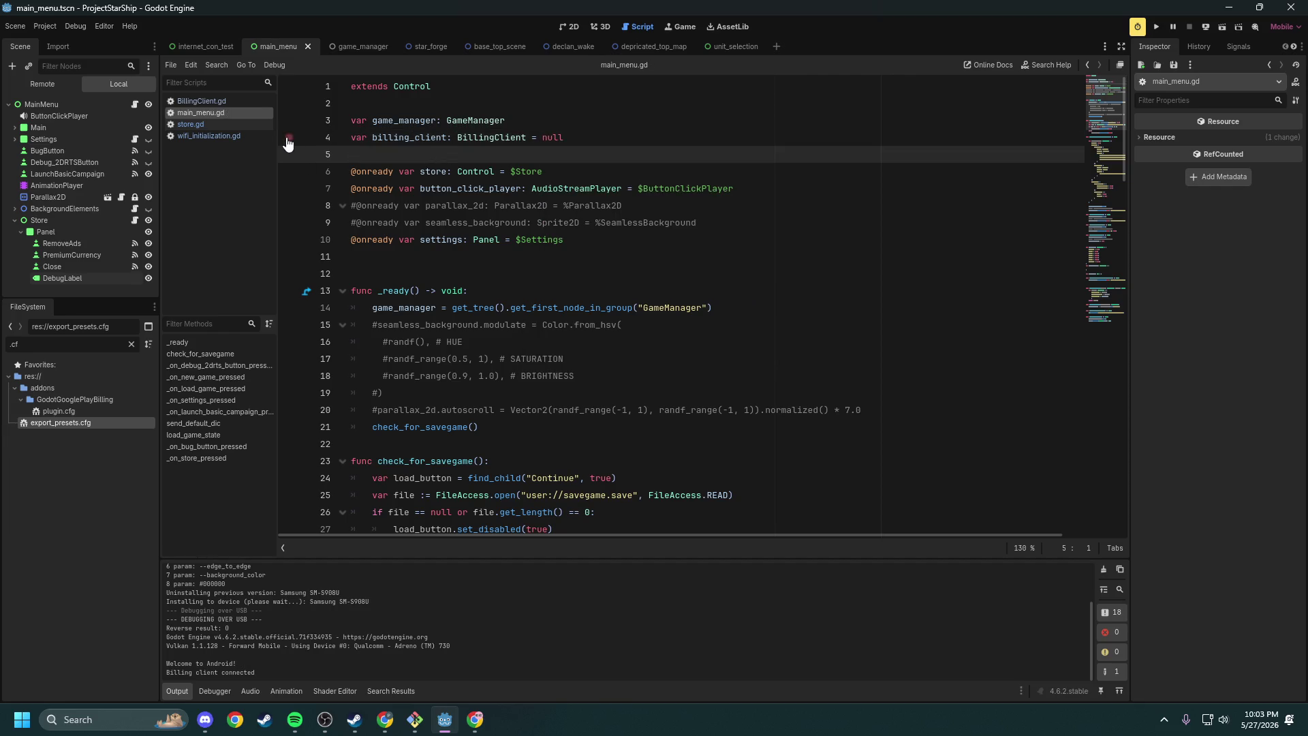
left_click(213, 126)
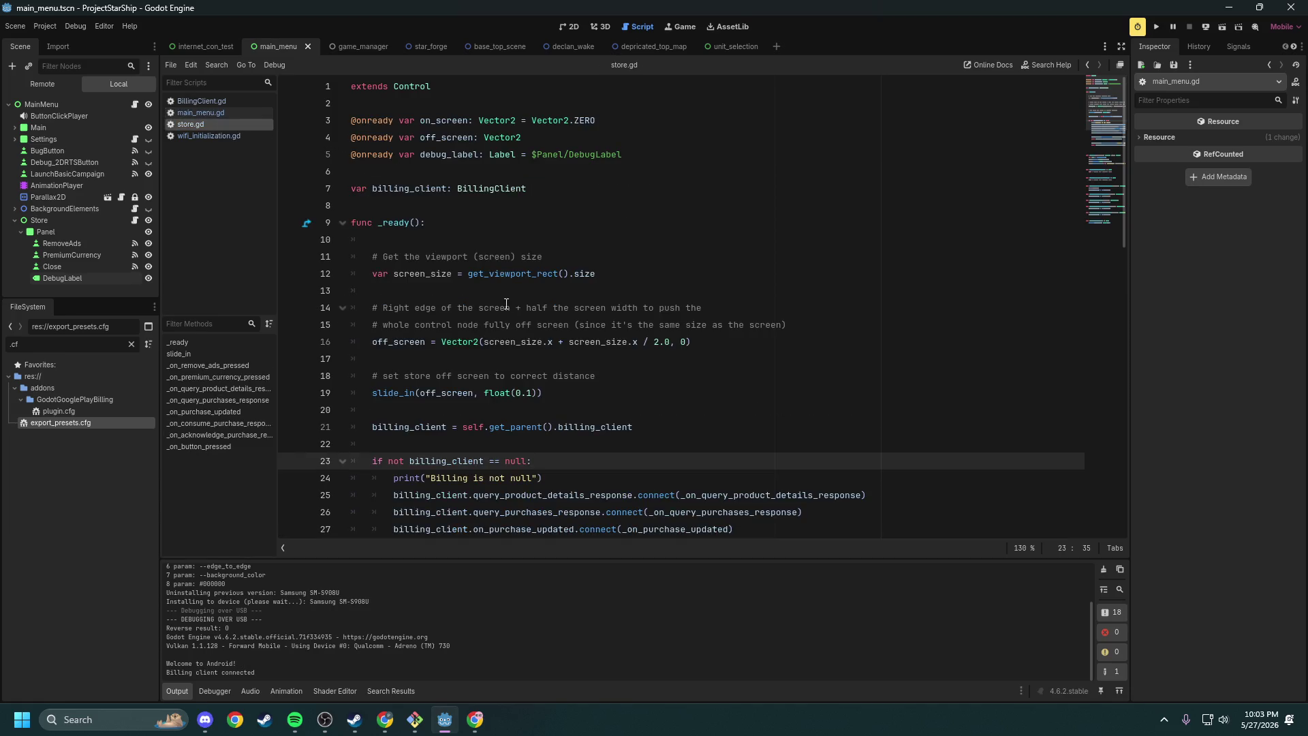
Wrap the billing_client assignment in an 'if self.get_parent().billing_client == null:' check
left_click(515, 443)
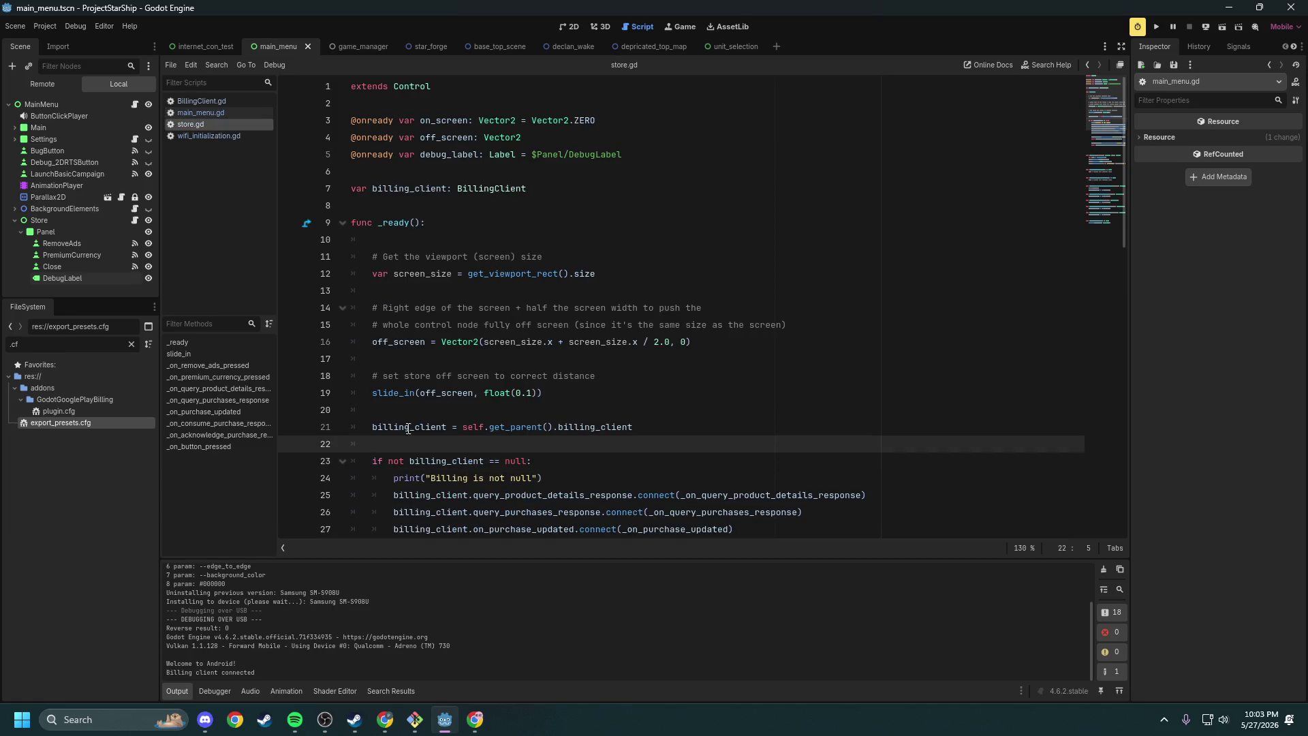
left_click(376, 427)
key("Return")
key("Up")
key("Up")
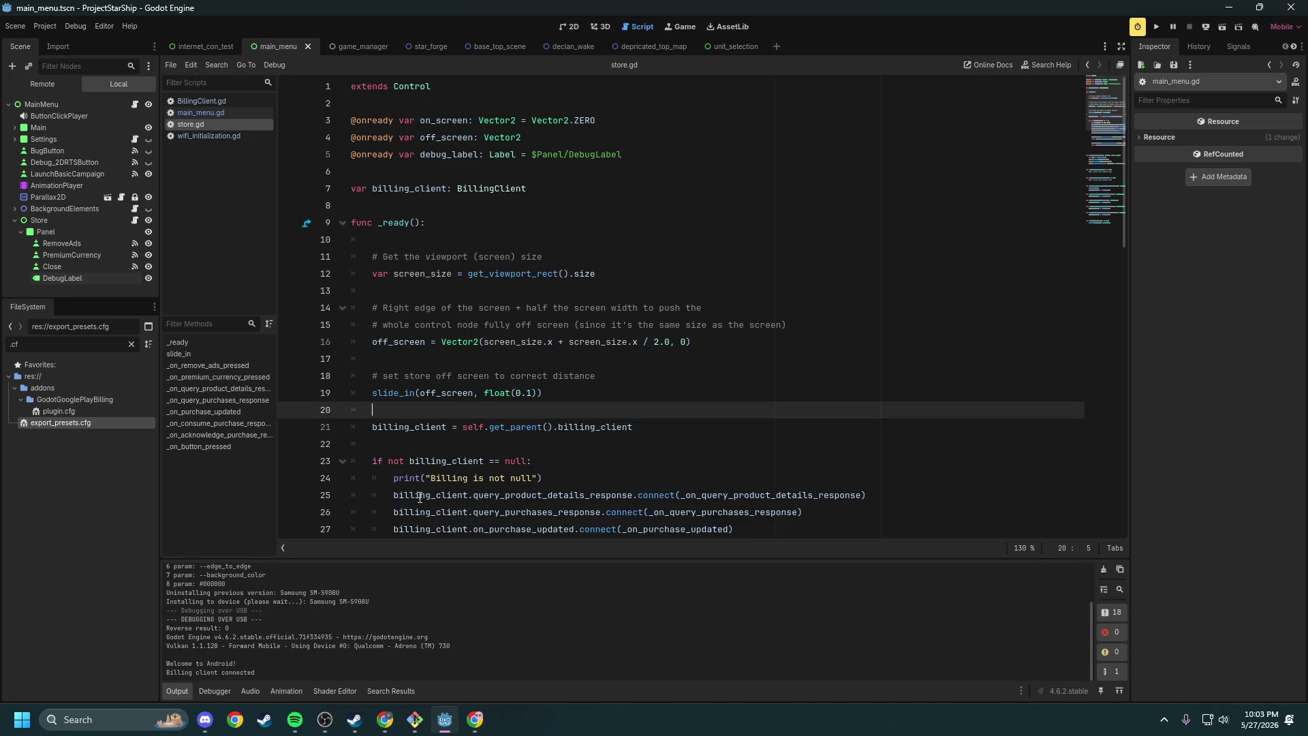
key("Down")
type("if")
key("Down")
key("ctrl+Right")
key("ctrl+Right")
key("ctrl+Right")
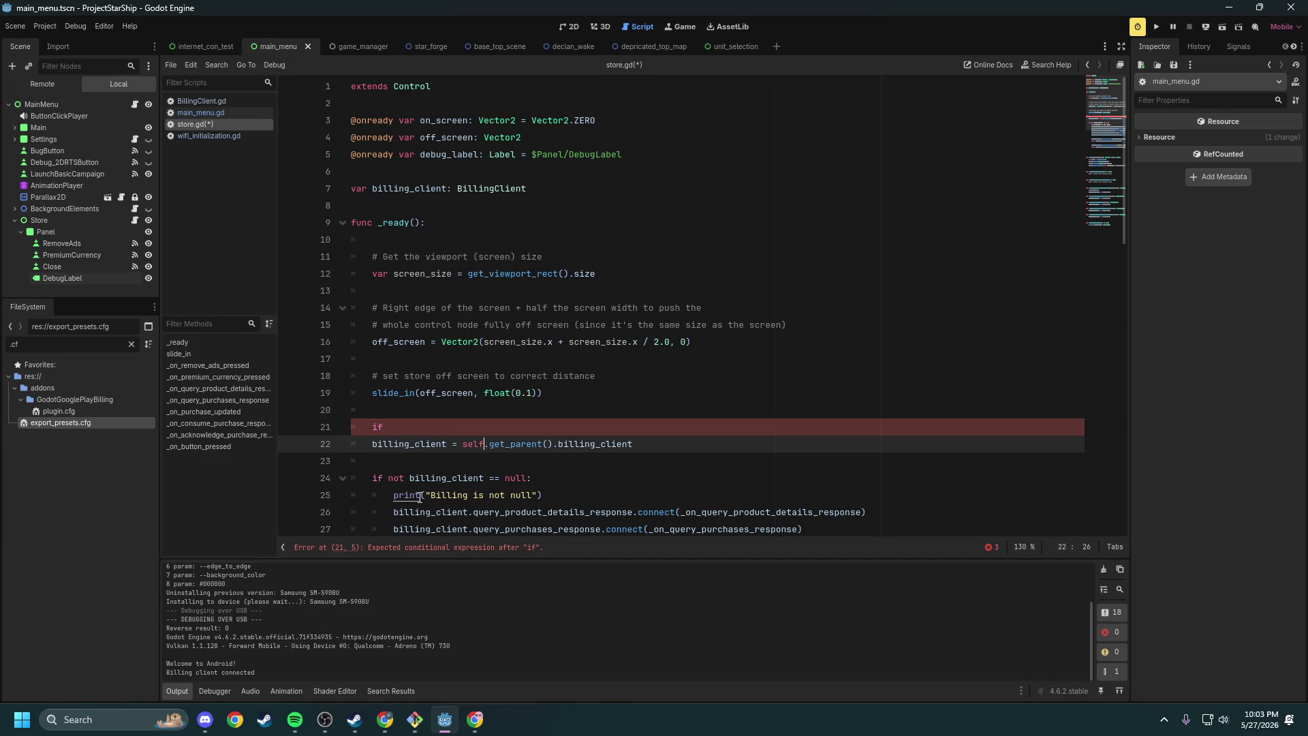
key("ctrl+shift+Left")
key("ctrl+shift+Left")
key("ctrl+shift+Left")
key("ctrl+x")
key("Up")
key("ctrl+v")
type("==")
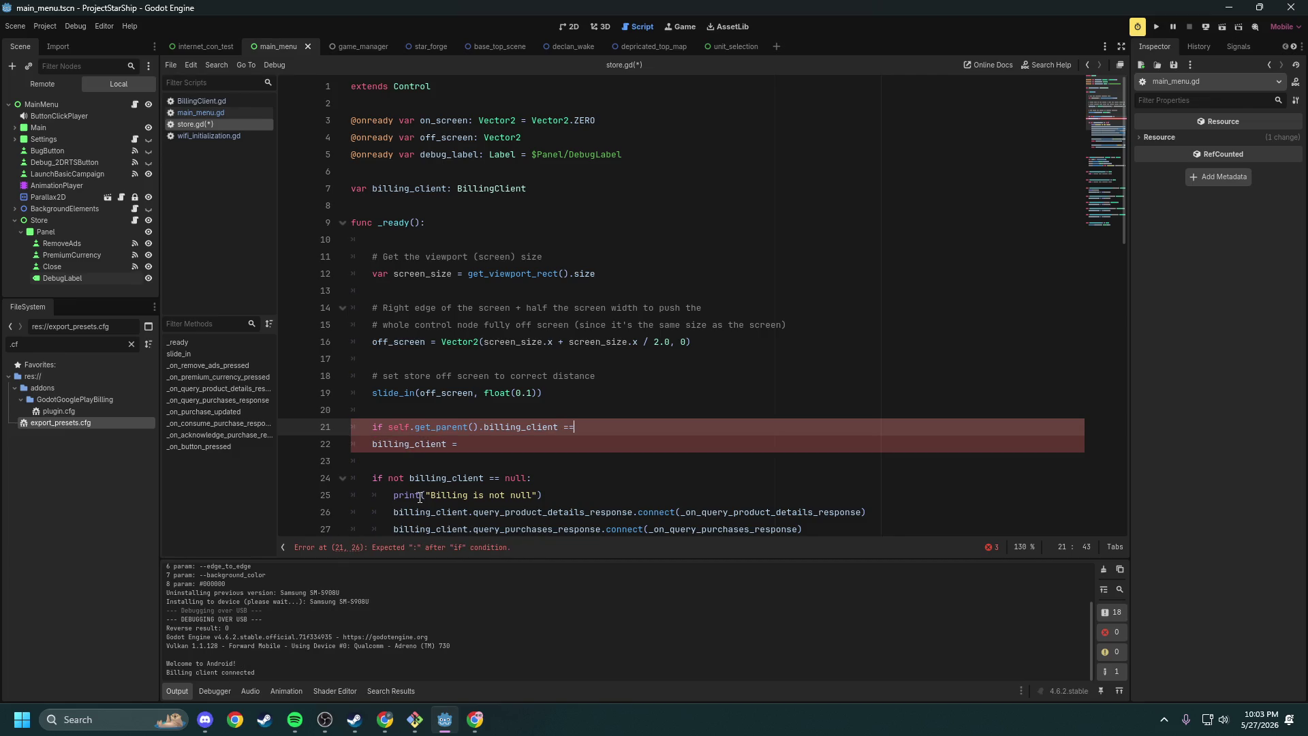
type(" null:")
key("Down")
key("Home")
key("Tab")
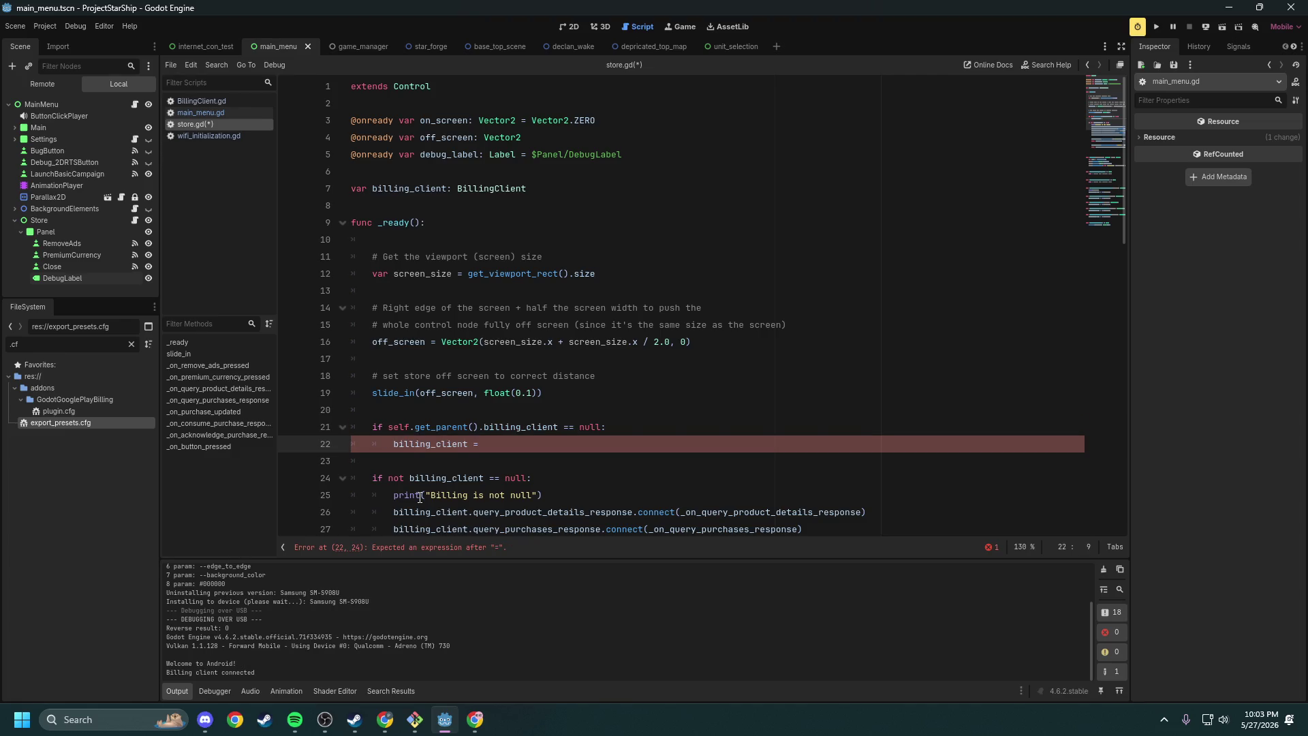
Add an else: branch containing a copy of the billing_client assignment
key("ctrl+shift+Right")
key("shift+End")
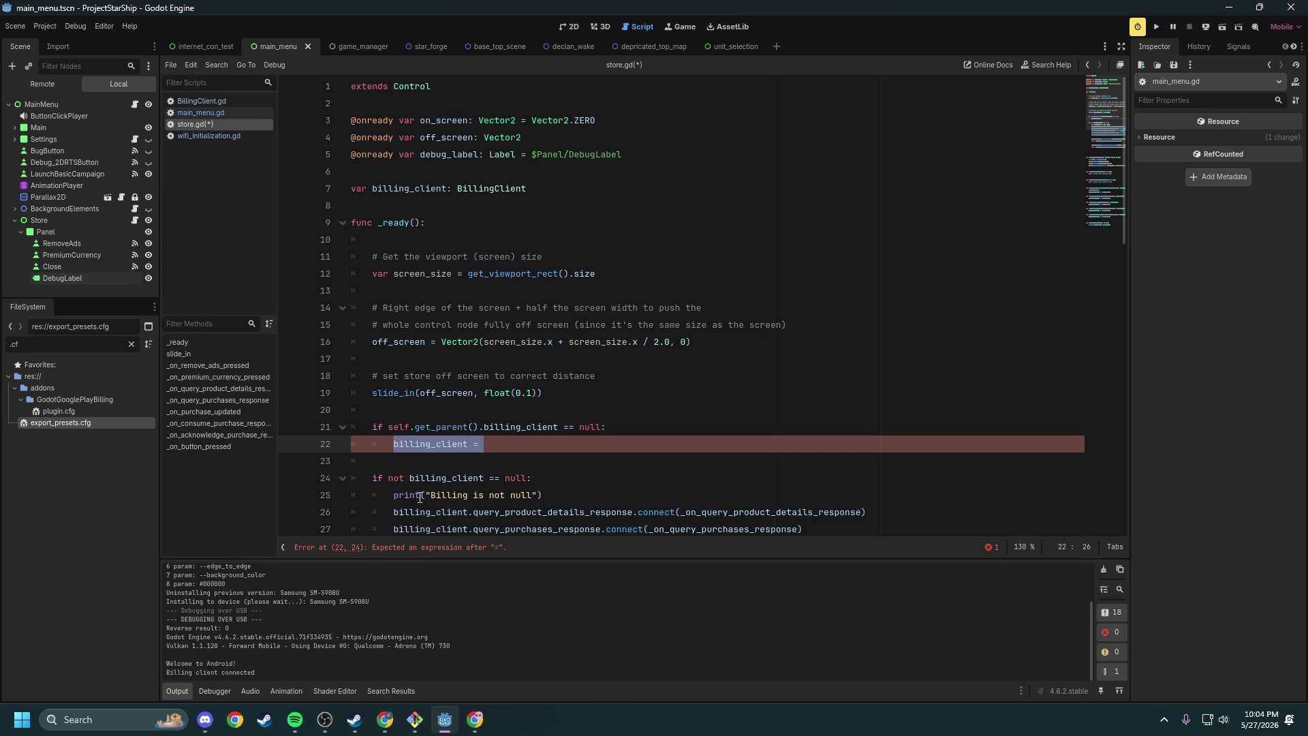
key("Right")
key("Return")
type("else:")
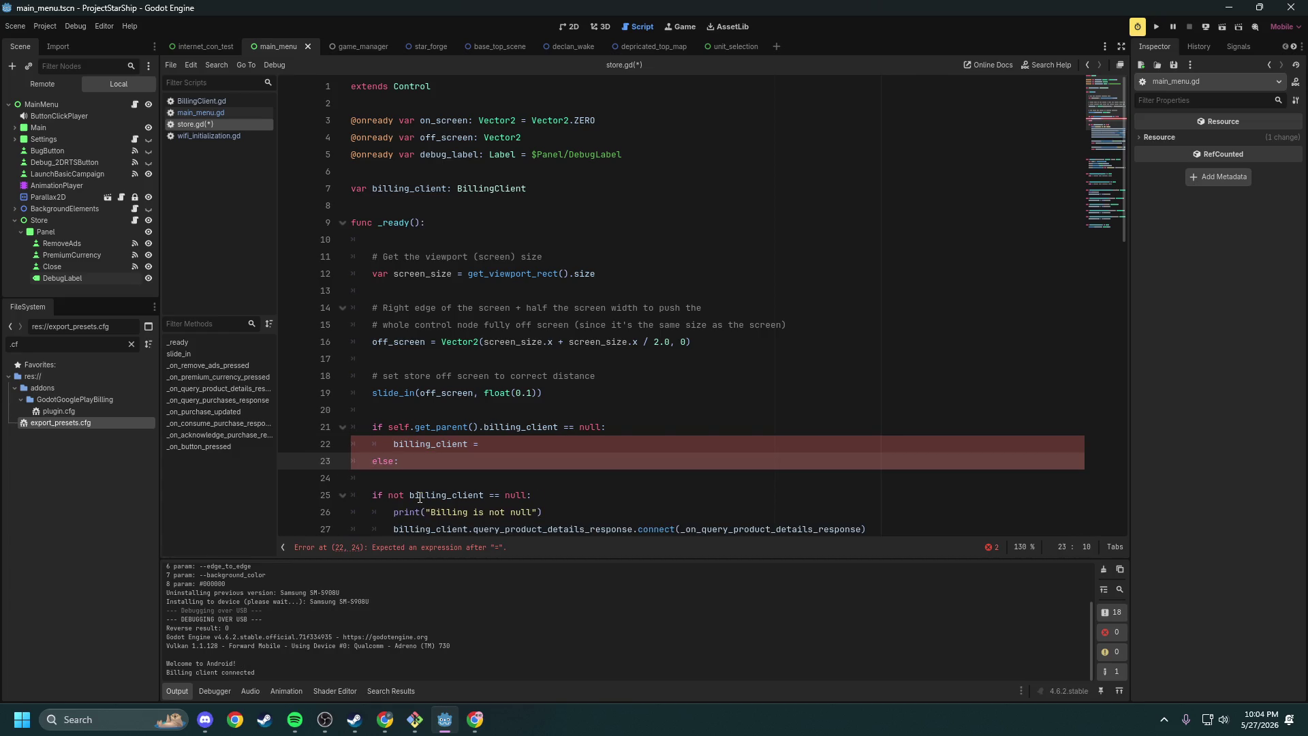
key("Return")
key("ctrl+v")
key("Up")
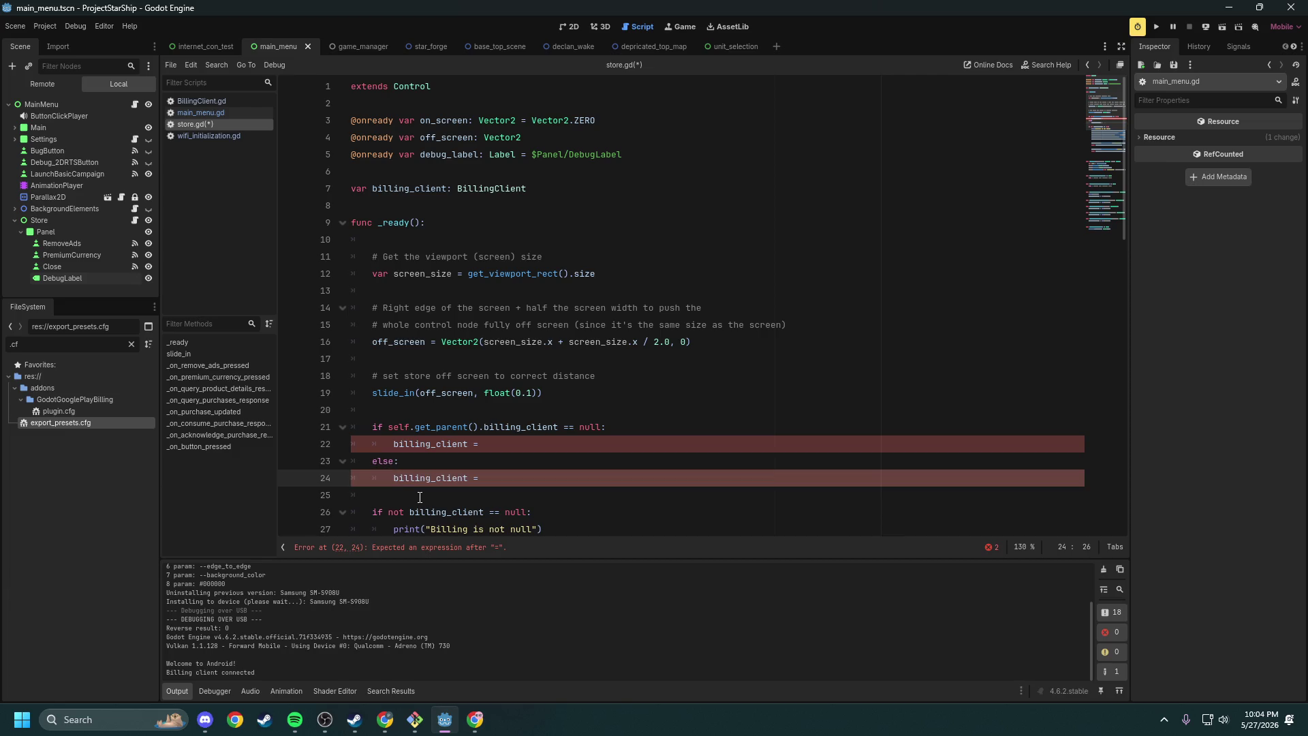
Complete both assignments with self.get_parent().billing_client and save store.gd
key("Up")
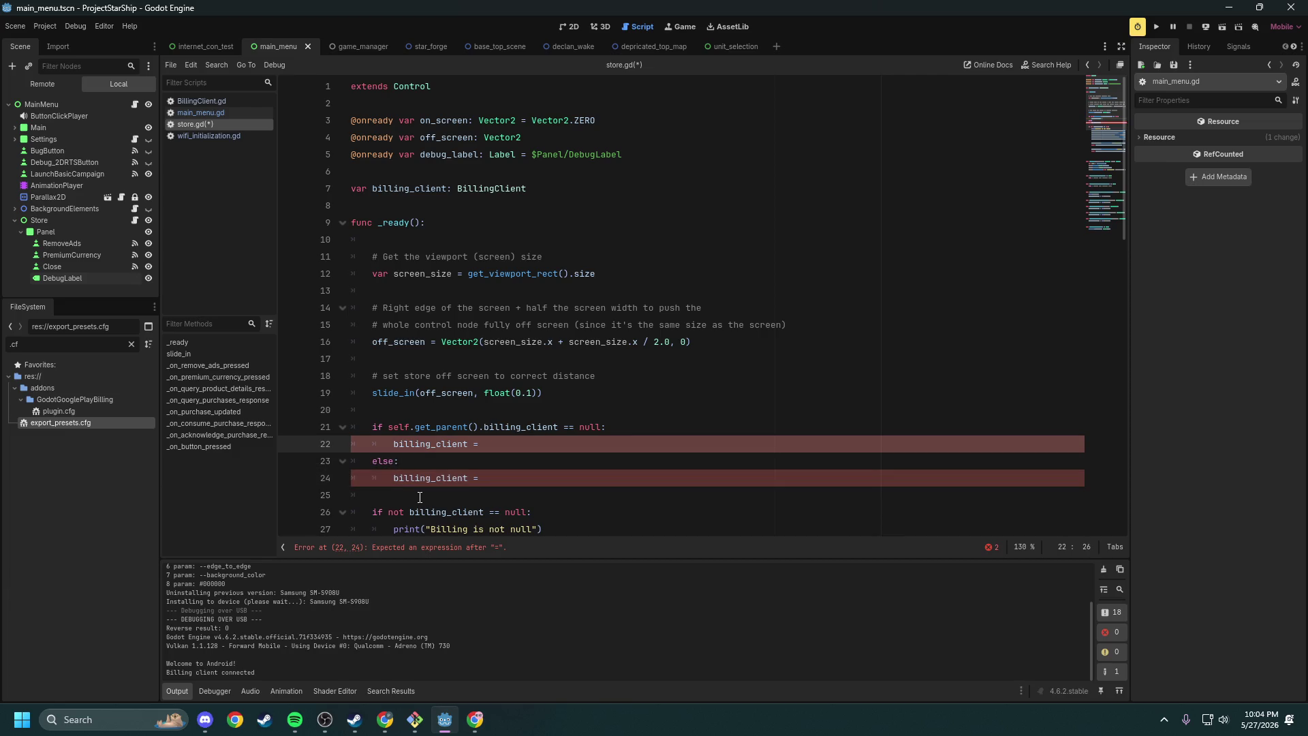
key("Up")
key("ctrl+Left")
key("ctrl+Left")
key("ctrl+Left")
key("ctrl+shift+Right")
key("ctrl+shift+Right")
key("ctrl+shift+Right")
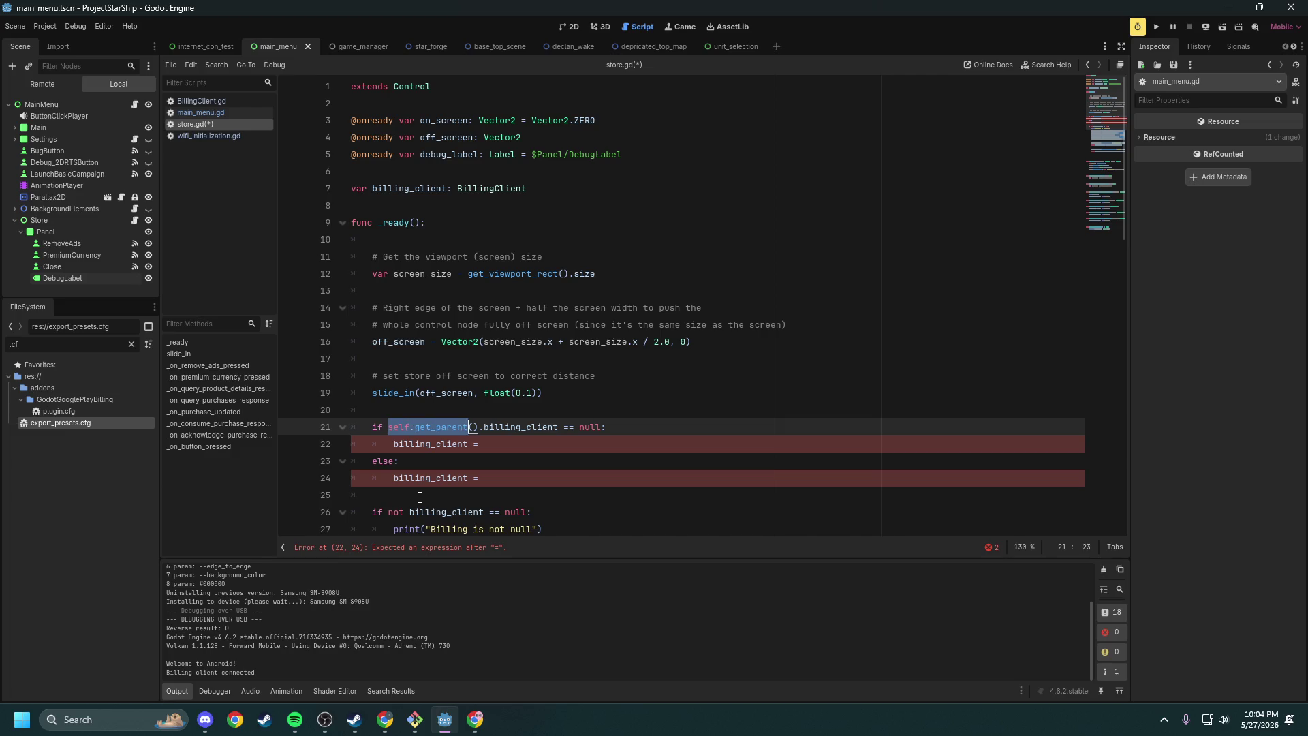
key("ctrl+c")
key("Down")
key("ctrl+v")
key("Down")
key("Down")
key("ctrl+v")
key("Up")
key("ctrl+s")
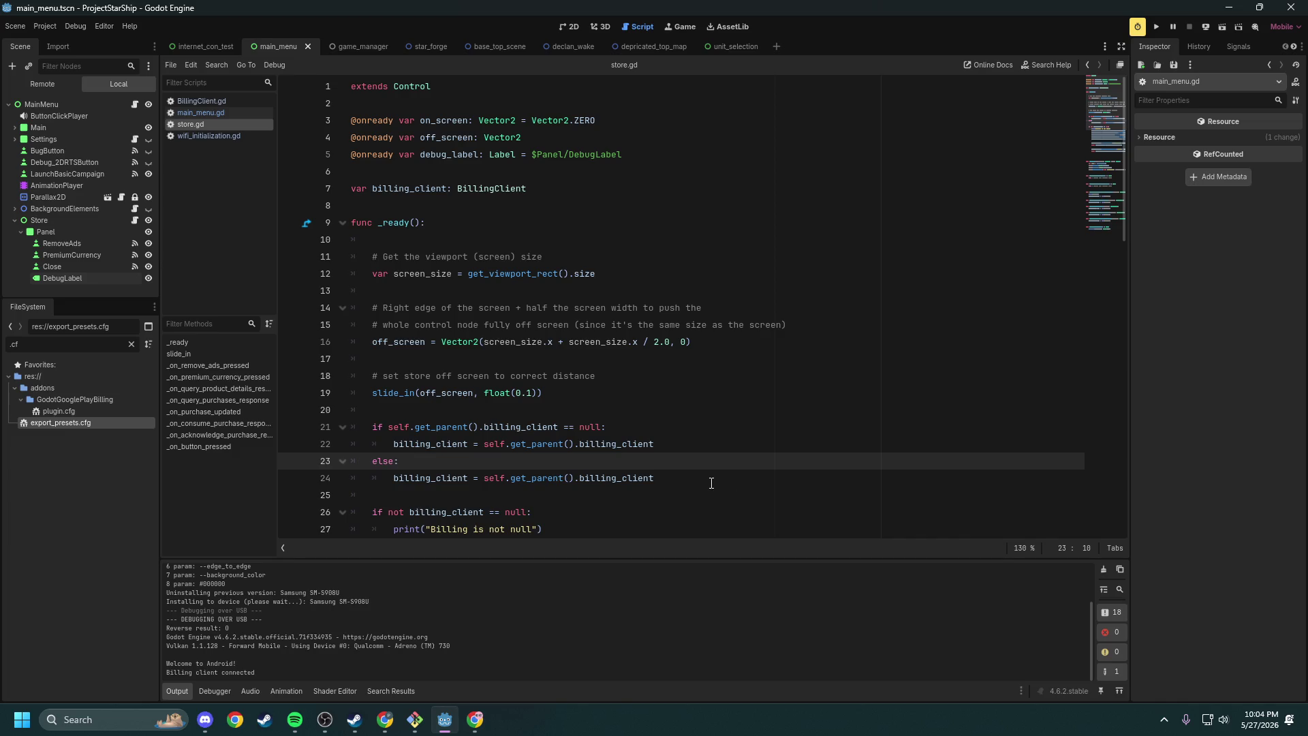
left_click(652, 429)
Insert a new line with get_tree().create_timer() inside the null check using autocomplete
key("Return")
type("tree")
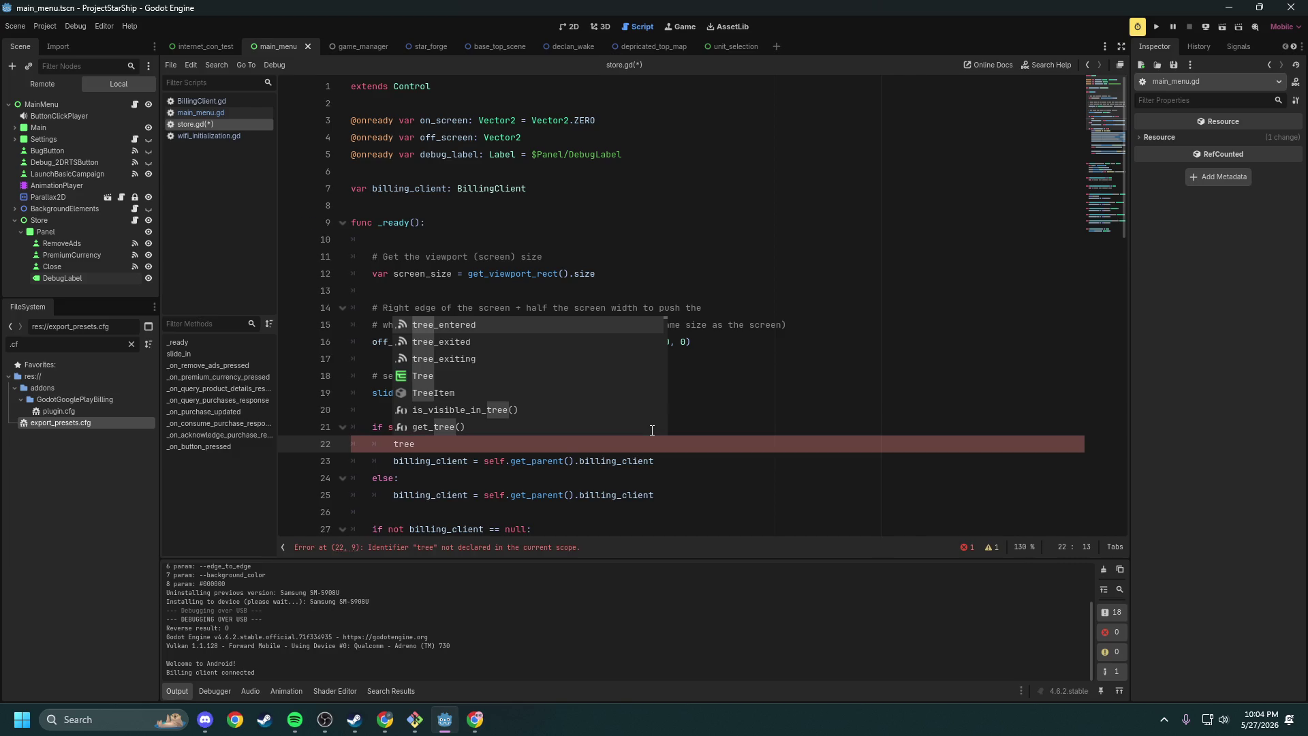
key("BackSpace")
key("BackSpace")
key("BackSpace")
key("BackSpace")
type("get_tree")
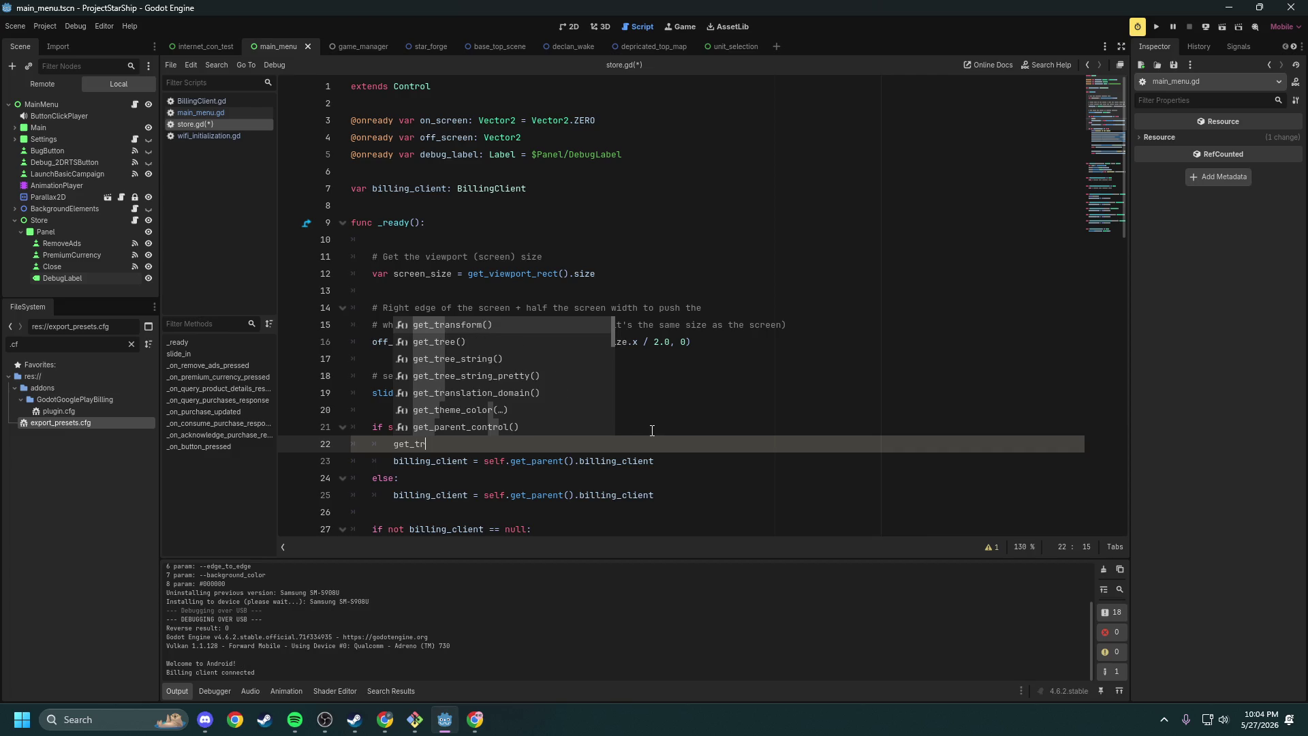
key("Return")
type(".")
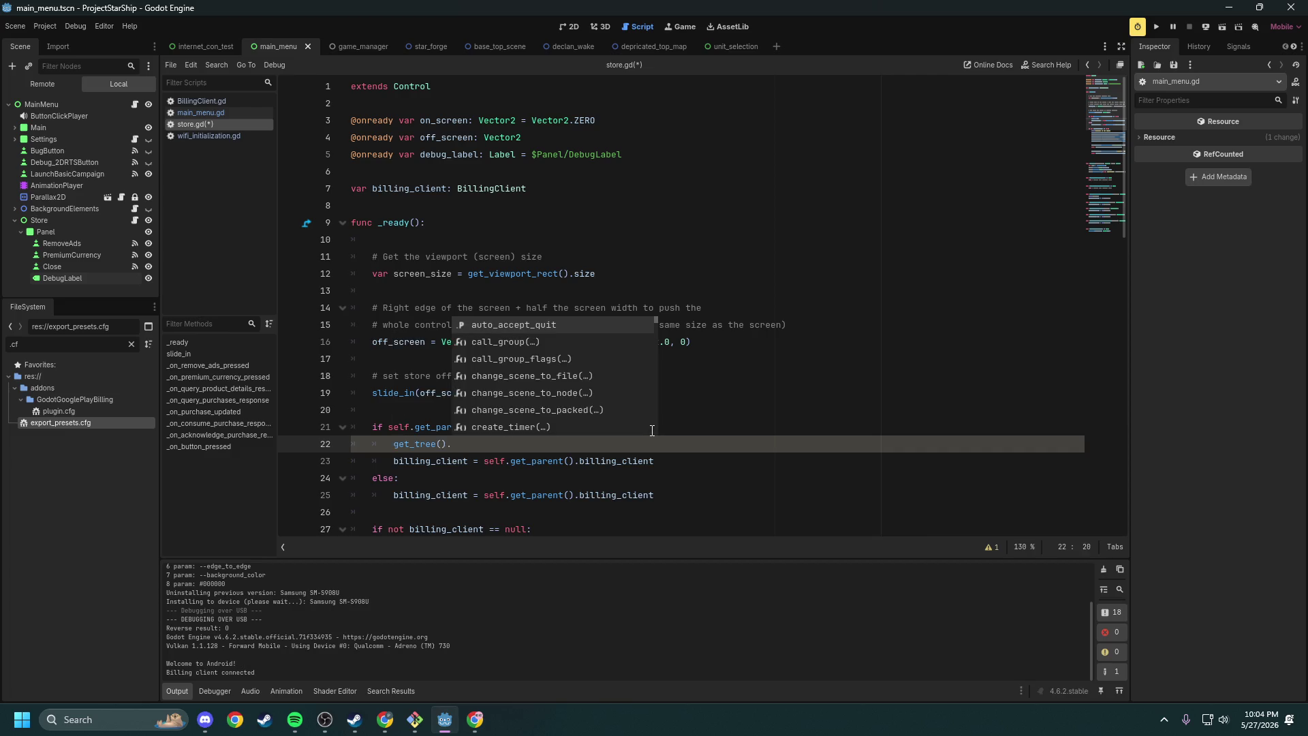
key("Down")
key("Down")
key("Down")
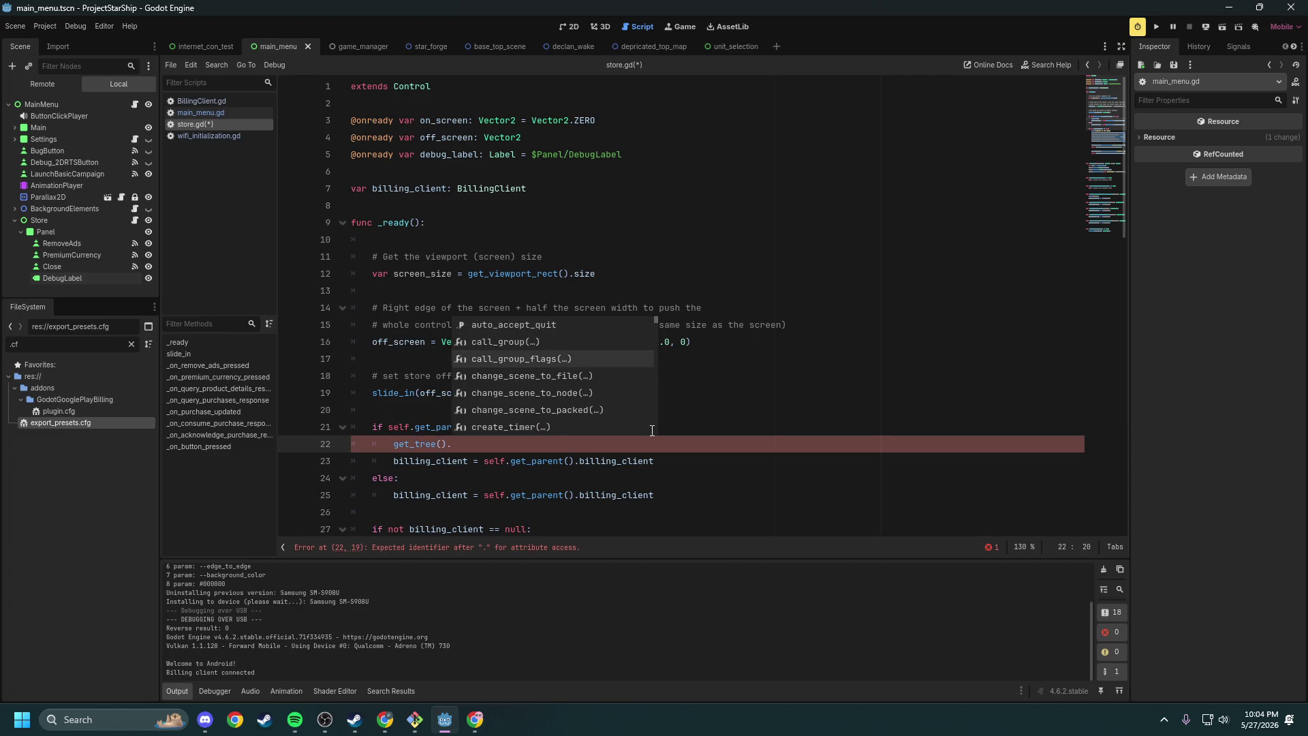
key("Down")
key("Down")
key("Down")
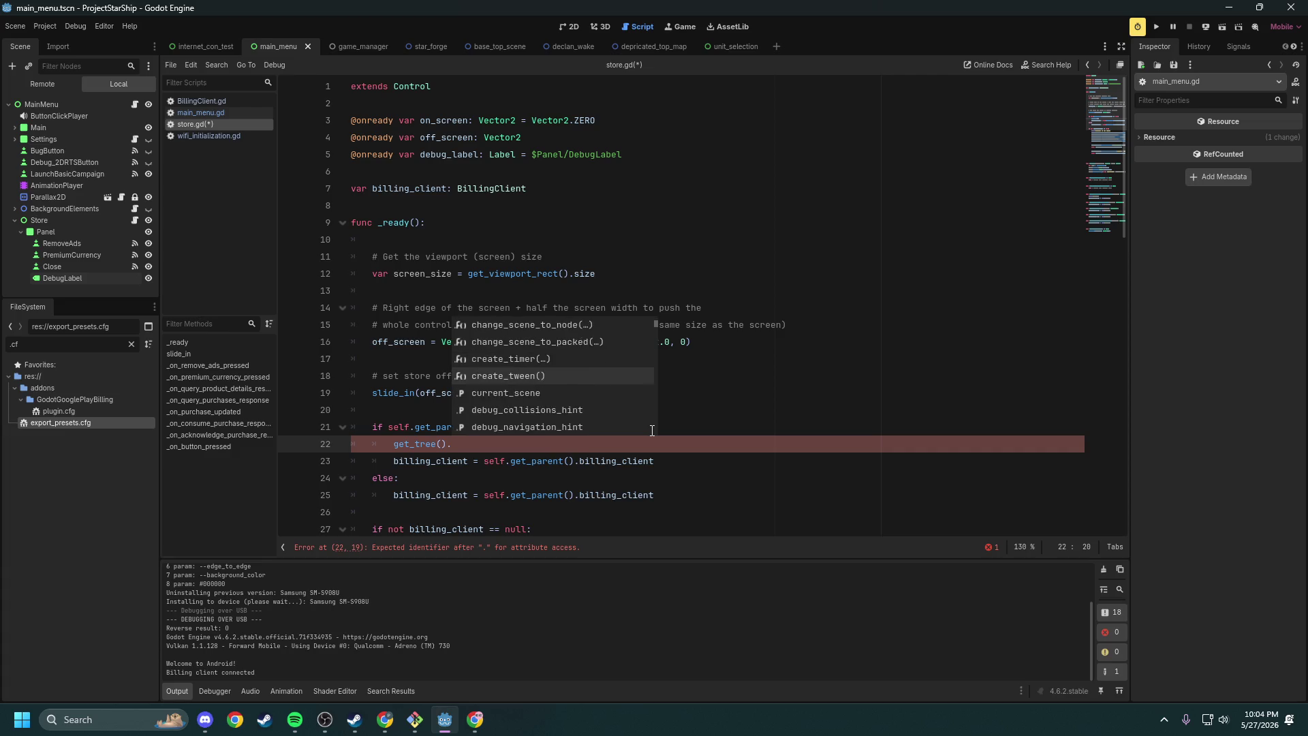
key("Down")
key("Down")
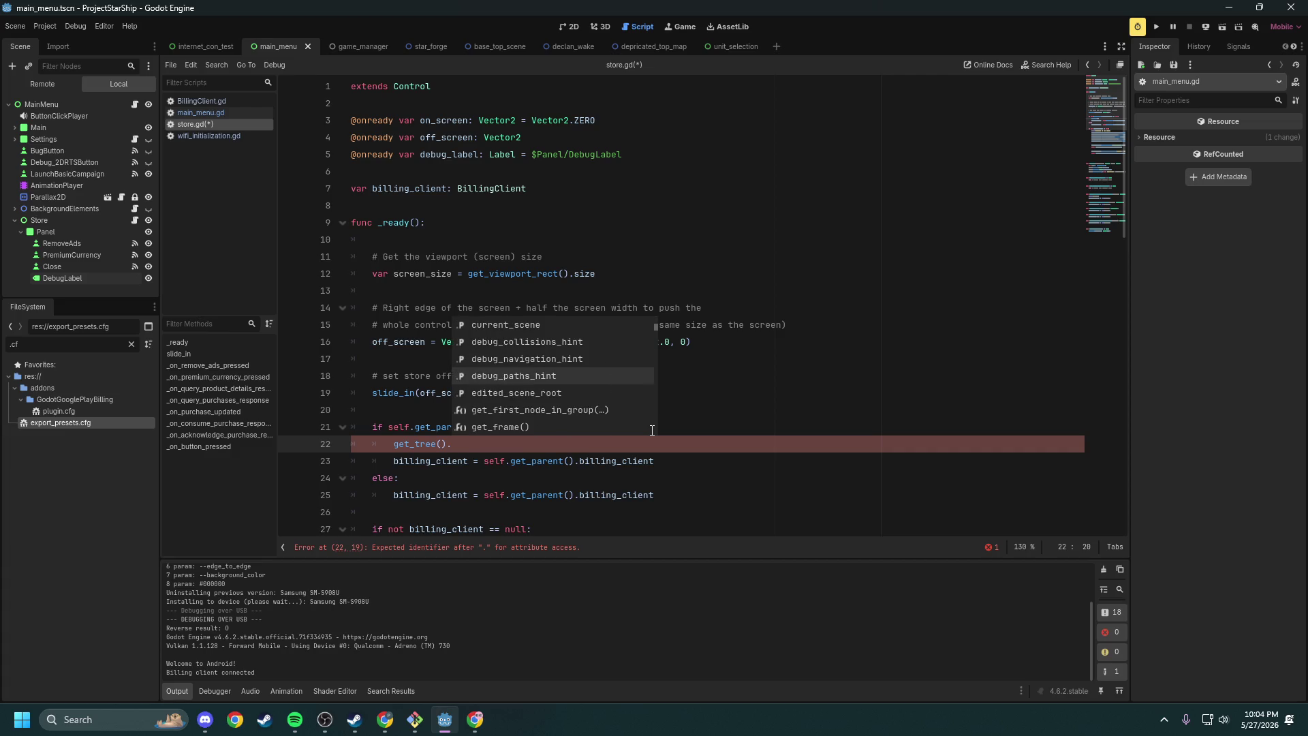
type("timer")
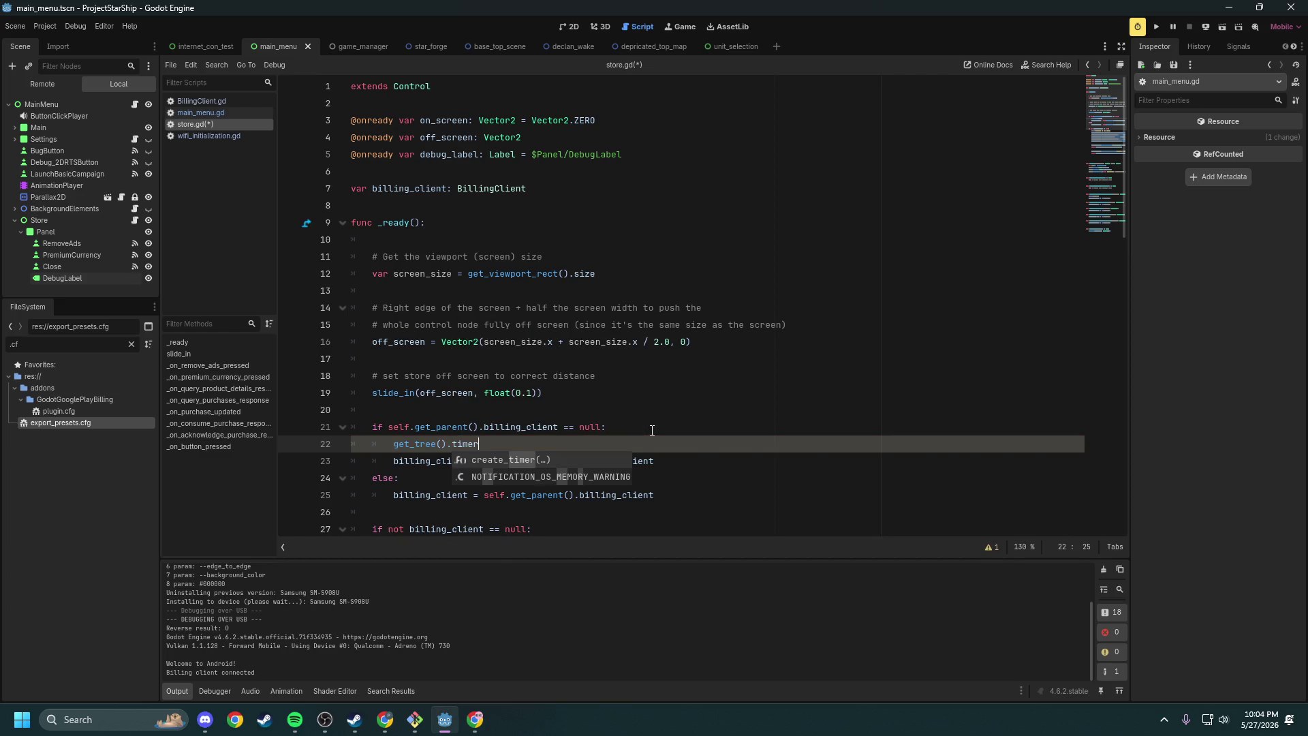
key("Return")
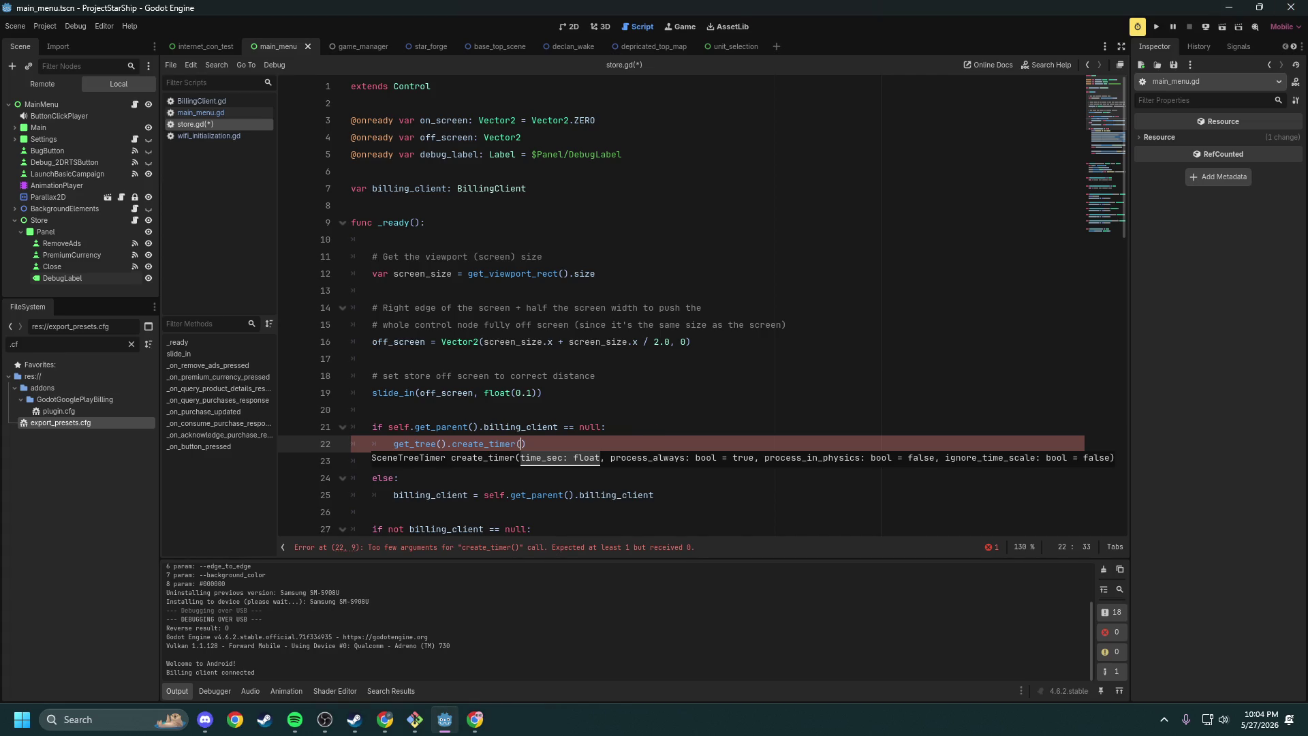
left_click(475, 719)
left_click(474, 719)
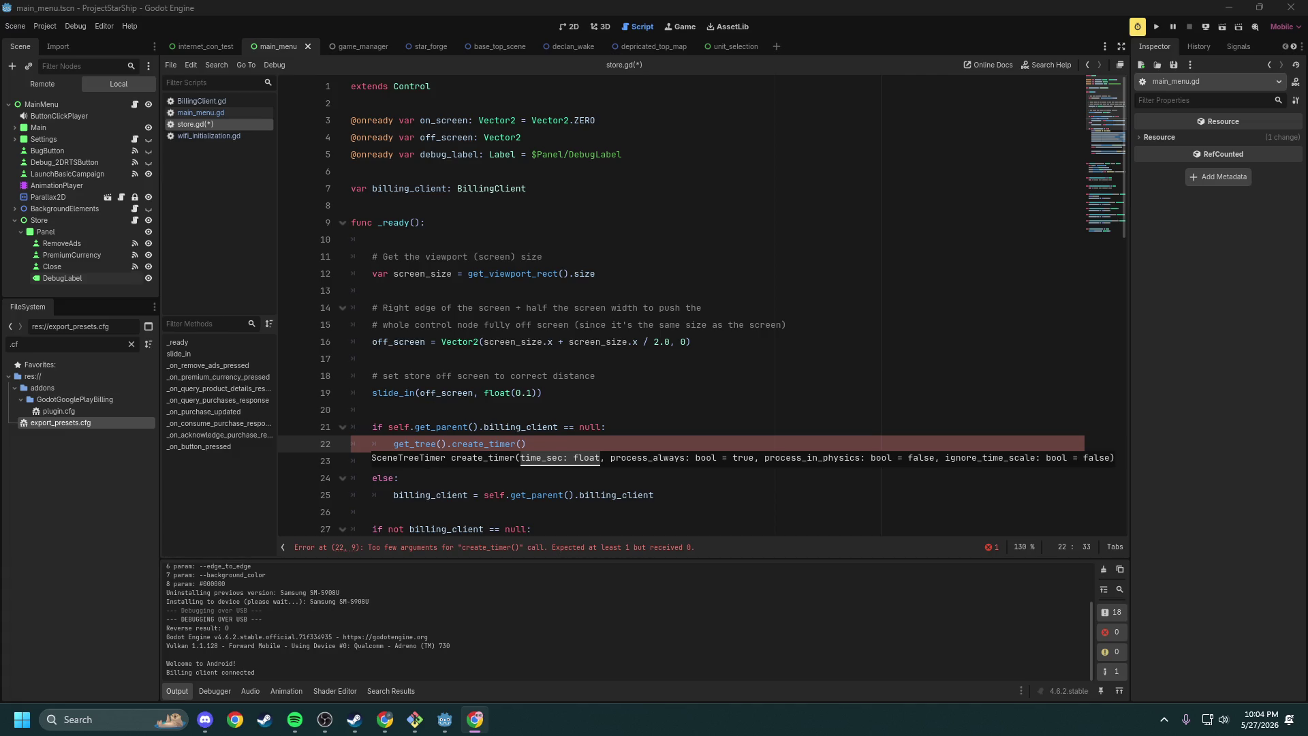
Complete the line as 'await get_tree().create_timer(1.0).timeout' and save store.gd
left_click(555, 447)
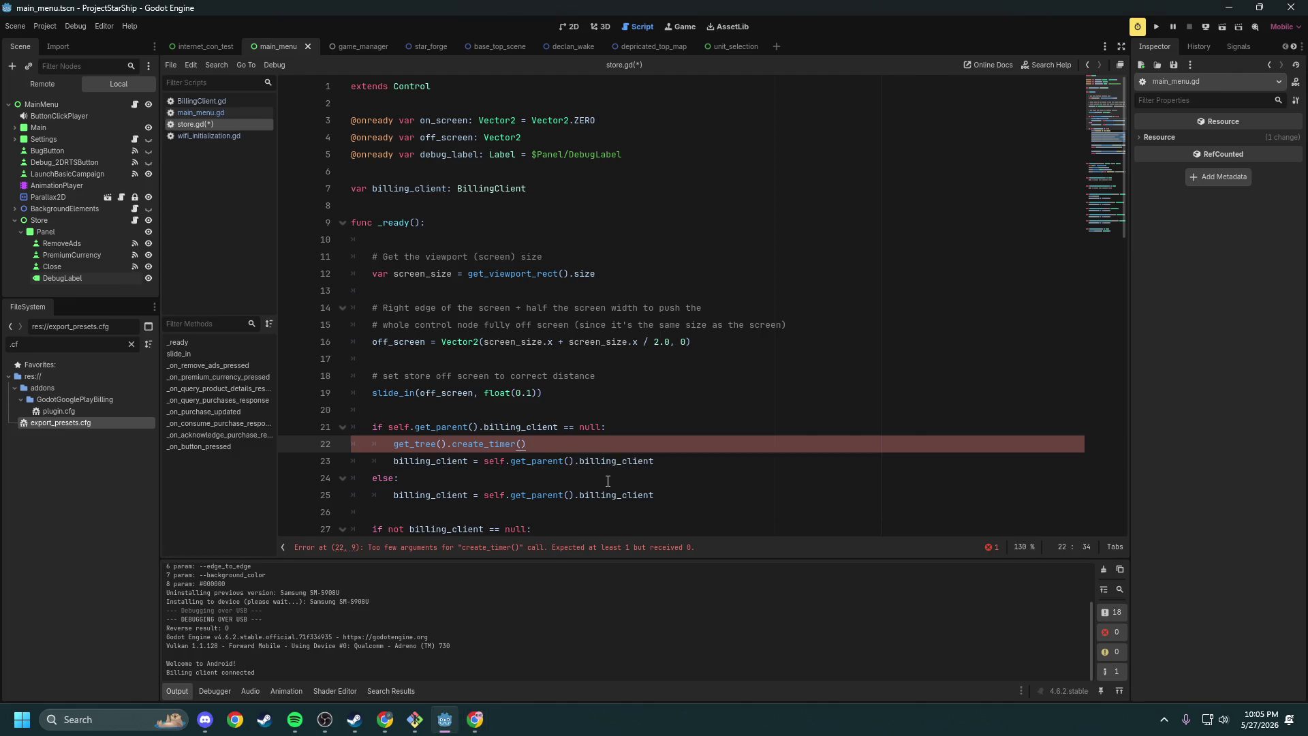
key("ctrl+shift+Left")
key("ctrl+shift+Left")
type("await")
key("Right")
key("Right")
key("Right")
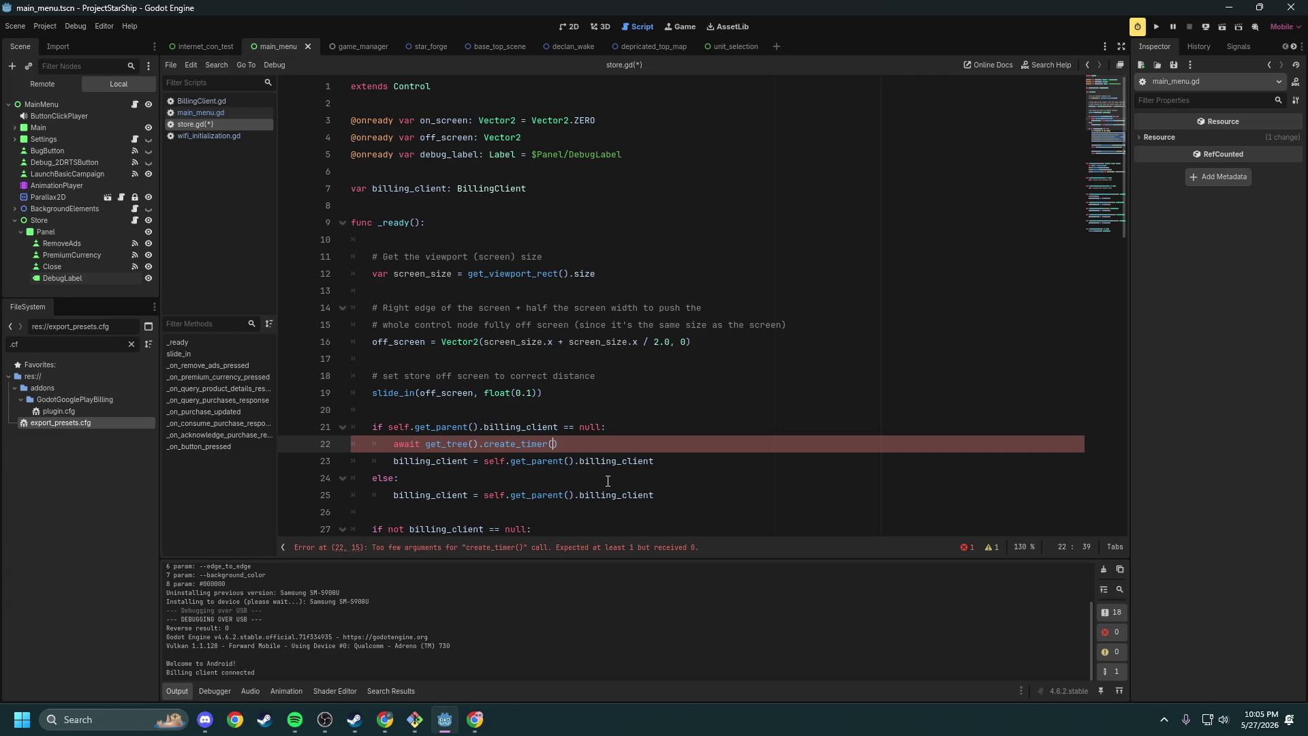
type("1.0)")
type(".time")
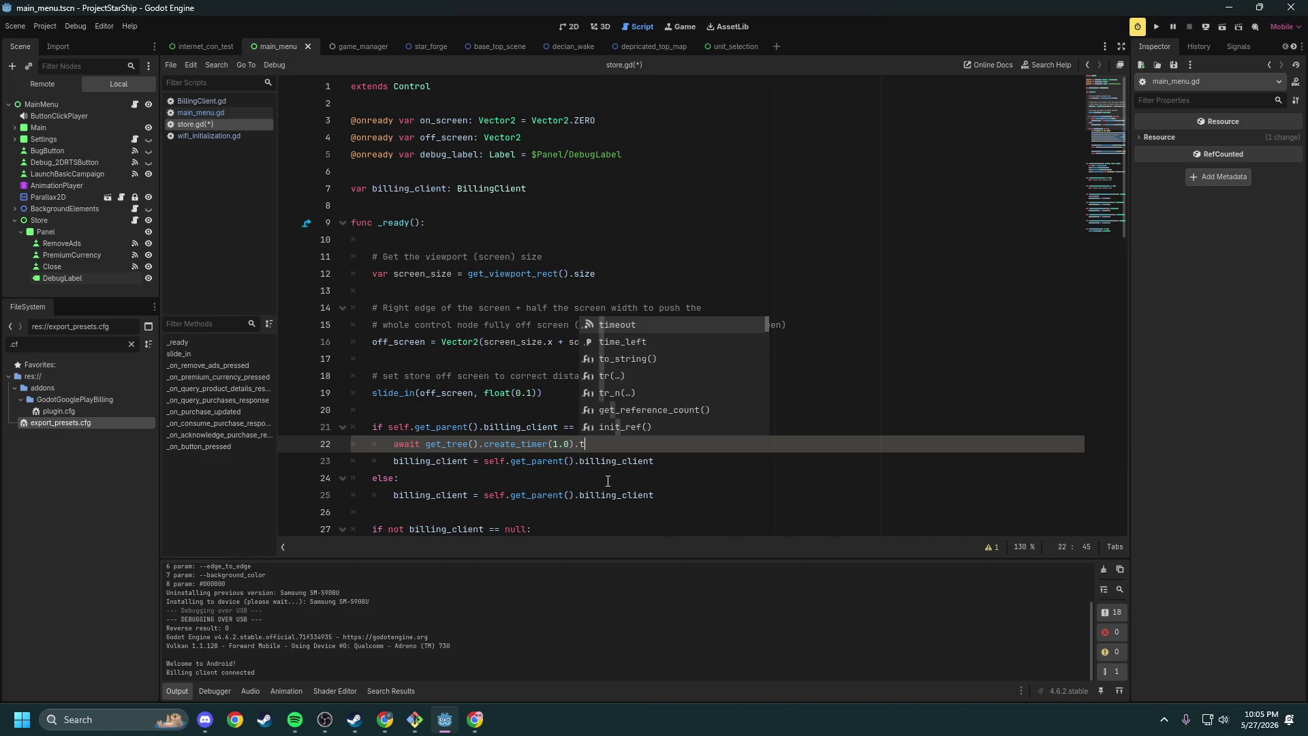
key("Return")
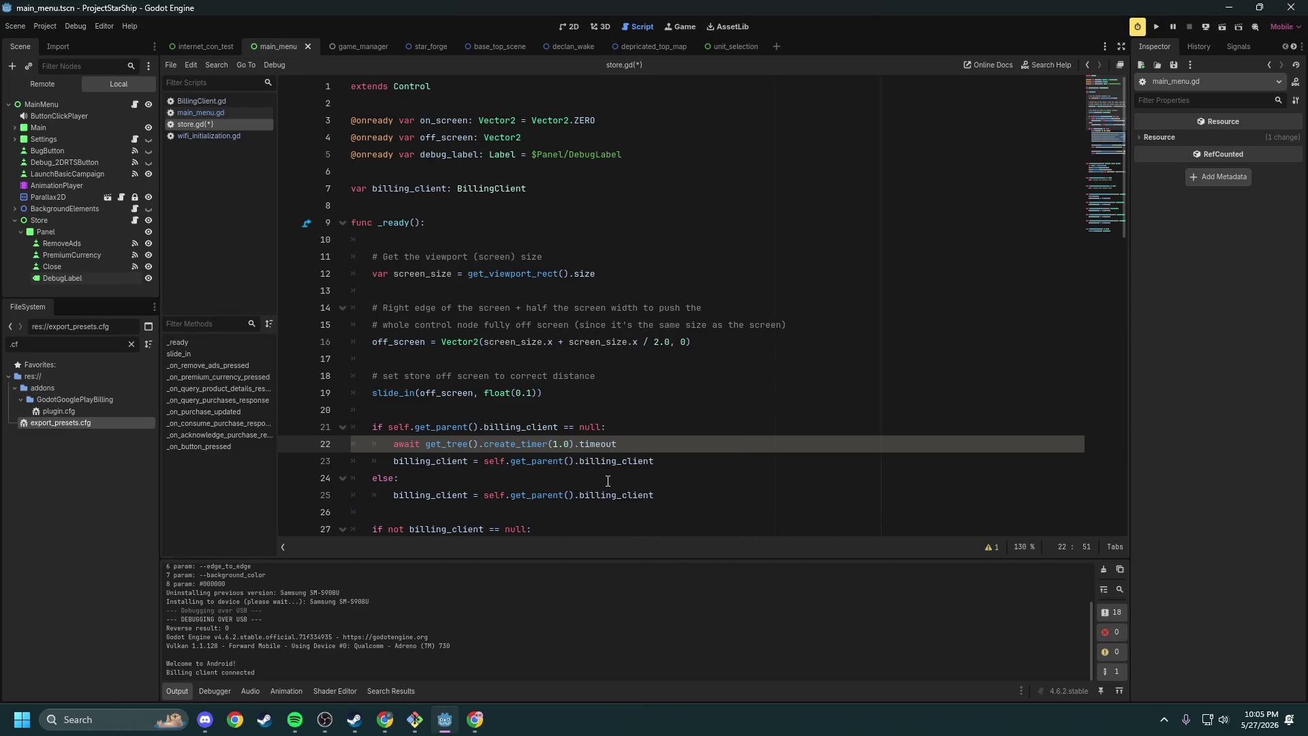
key("Up")
key("ctrl+s")
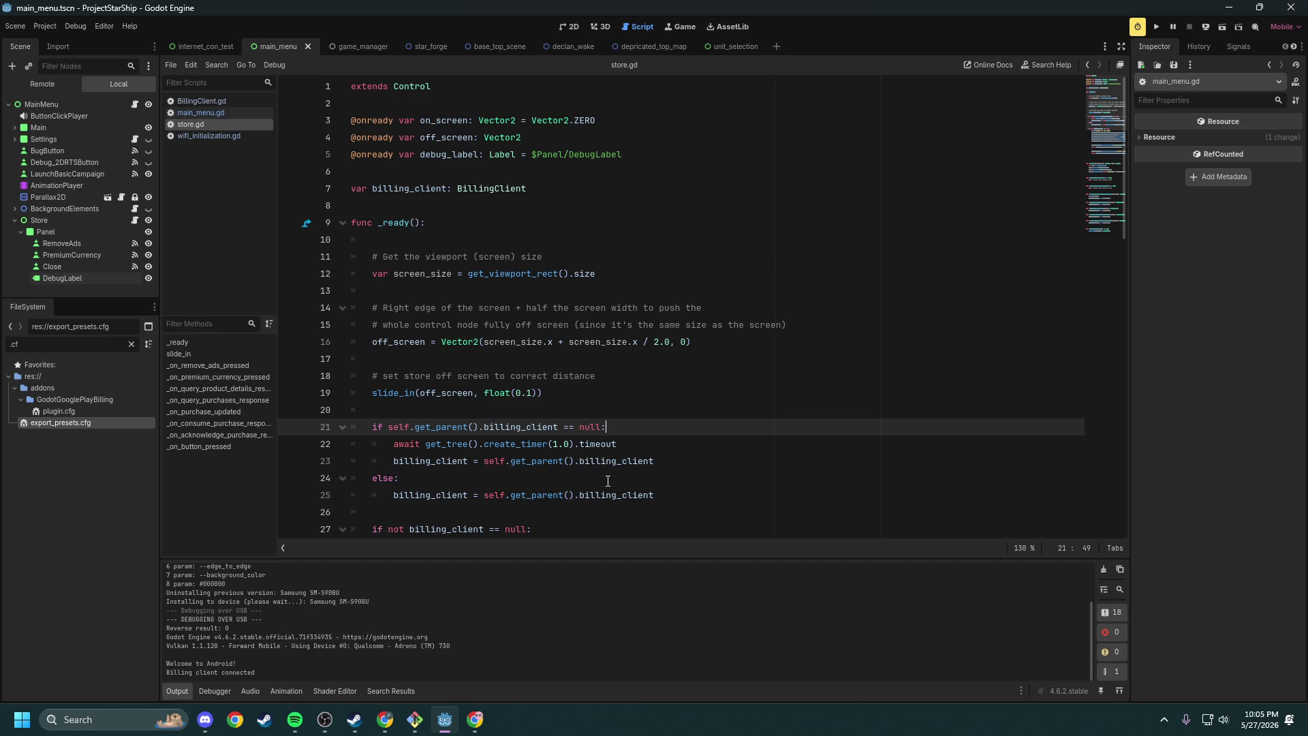
key("Down")
key("Down")
key("Down")
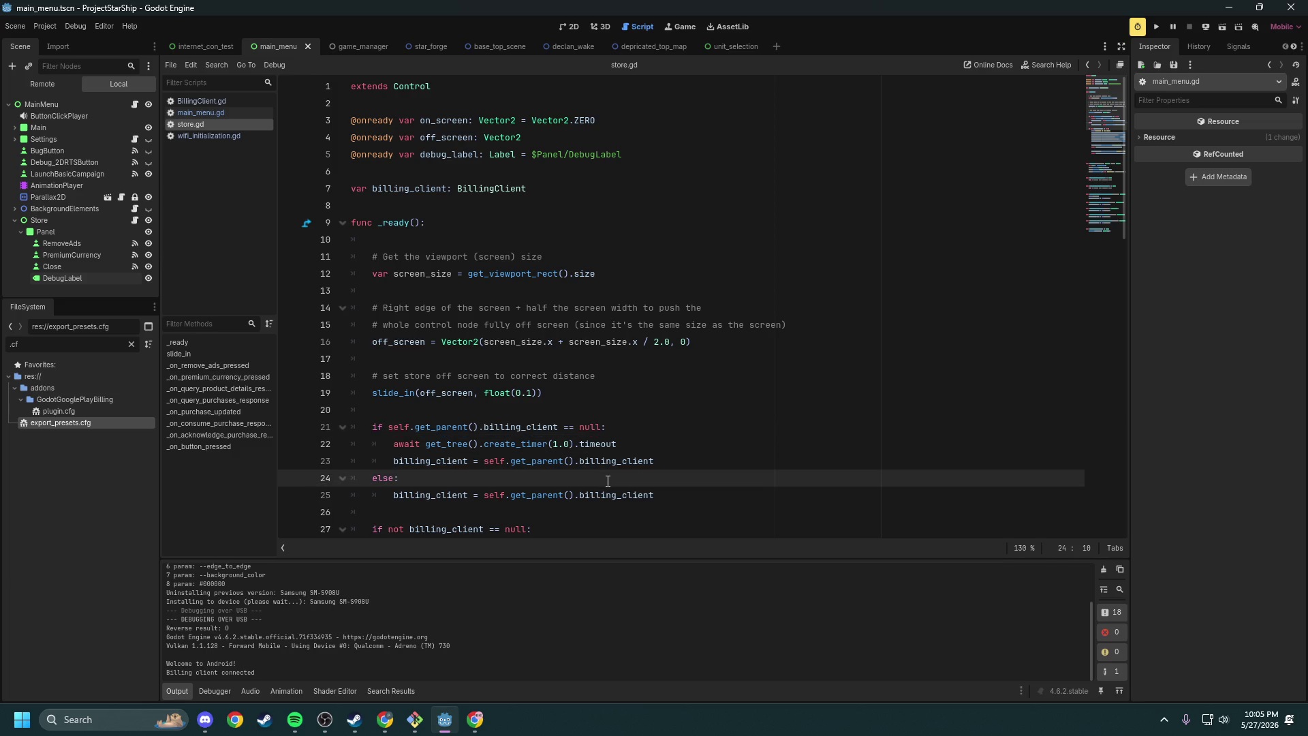
key("Up")
key("Up")
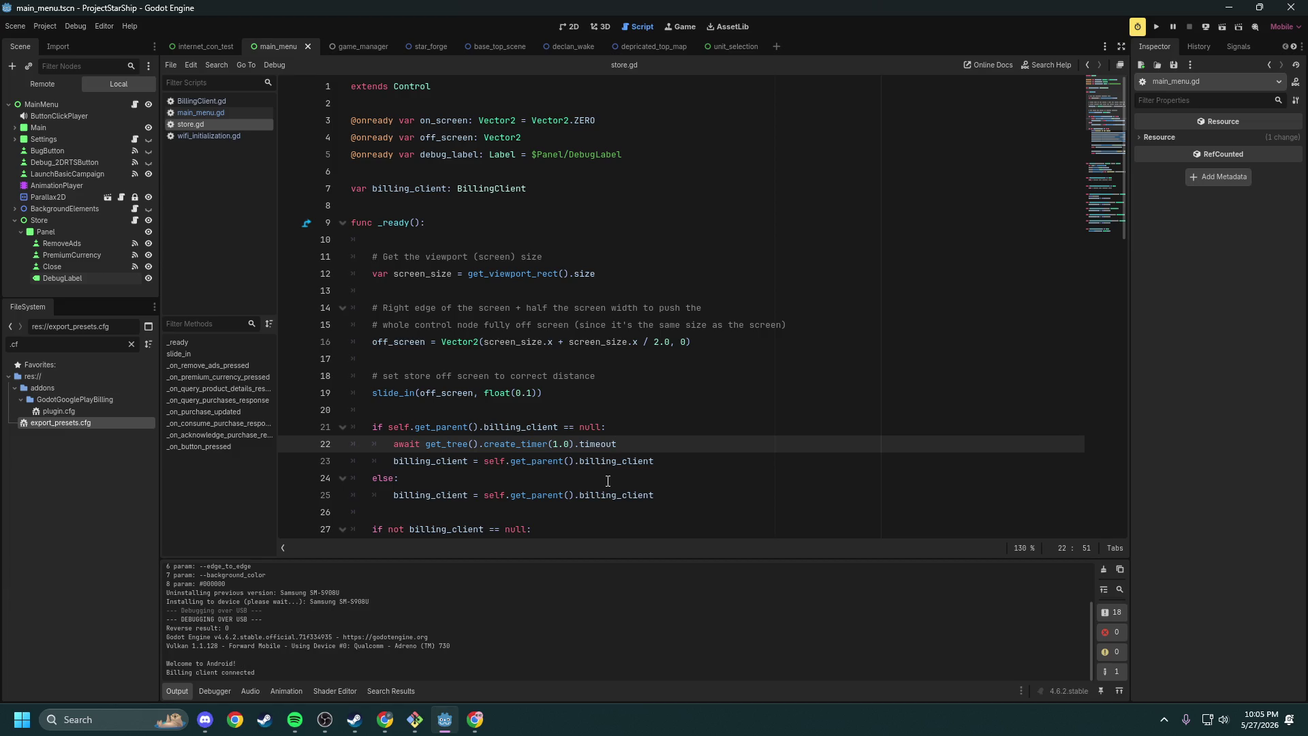
key("Down")
key("Up")
Remote-deploy the game to the Samsung SM-S908U, then check the system date and time
left_click(1206, 28)
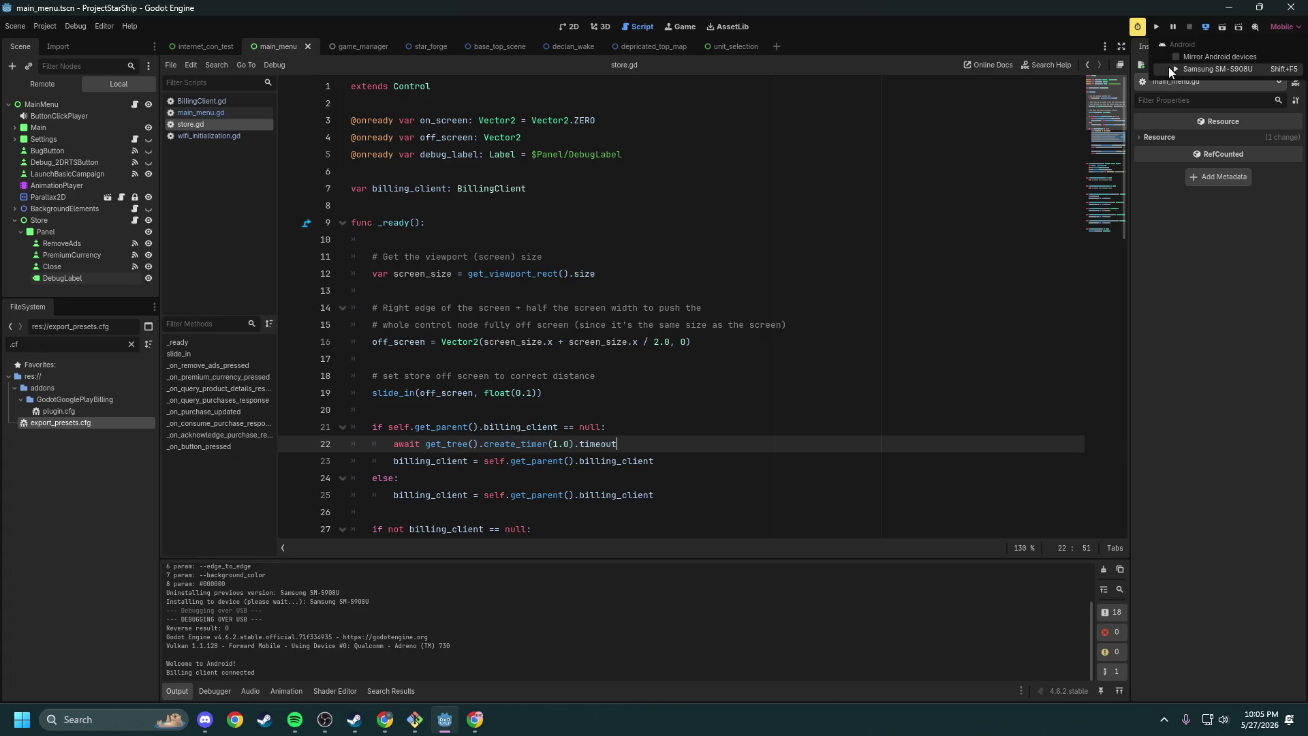
left_click(1212, 69)
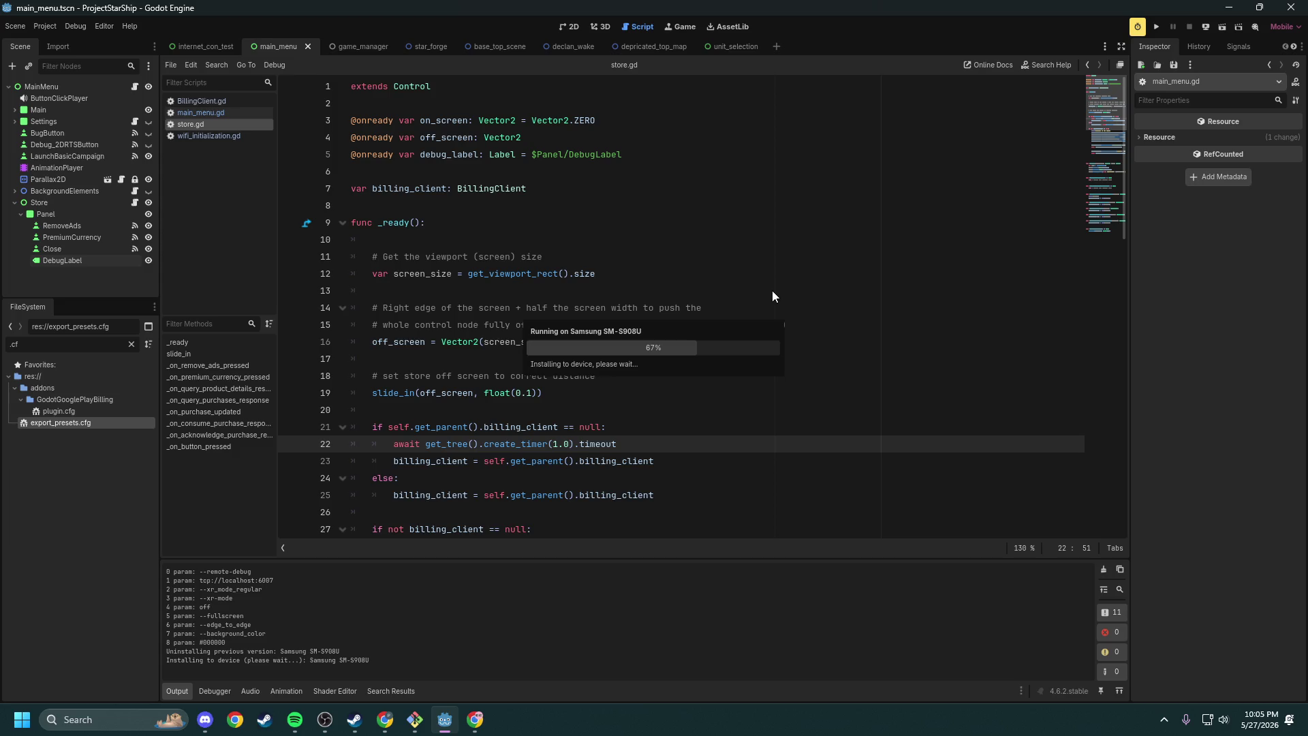
left_click(1264, 719)
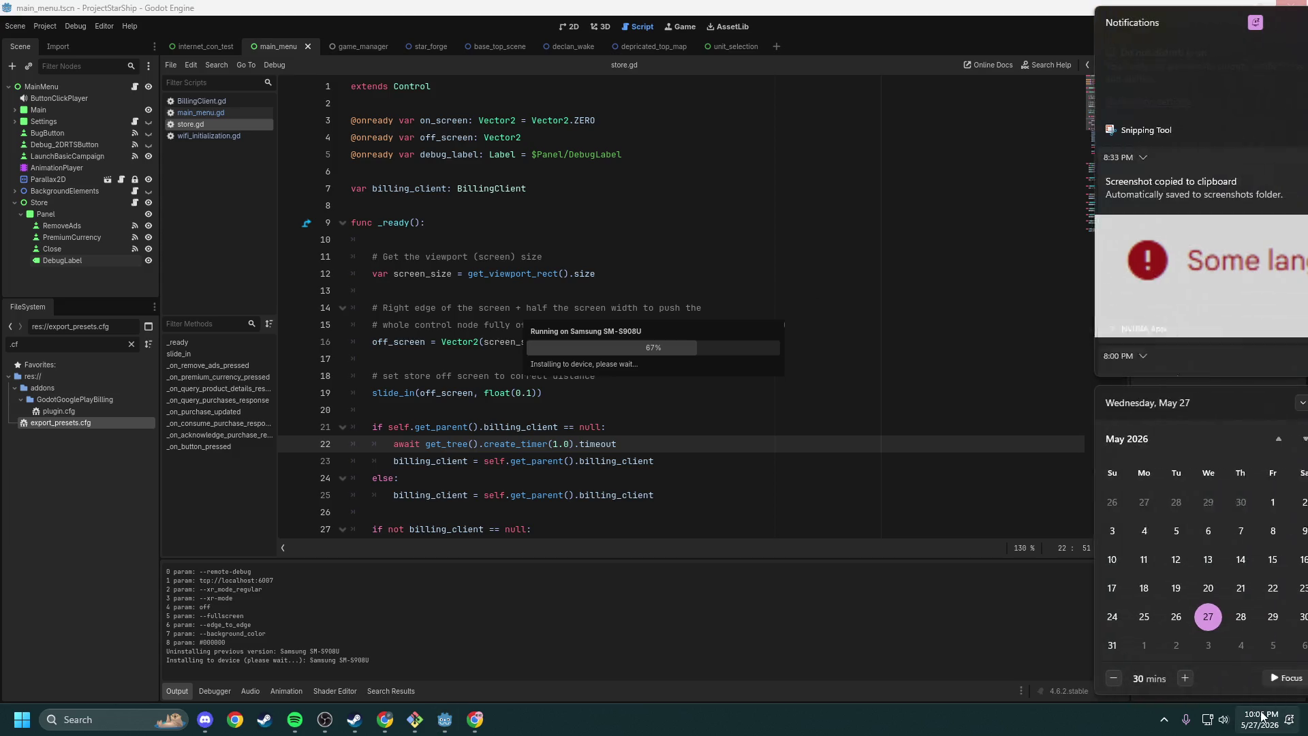
left_click(111, 720)
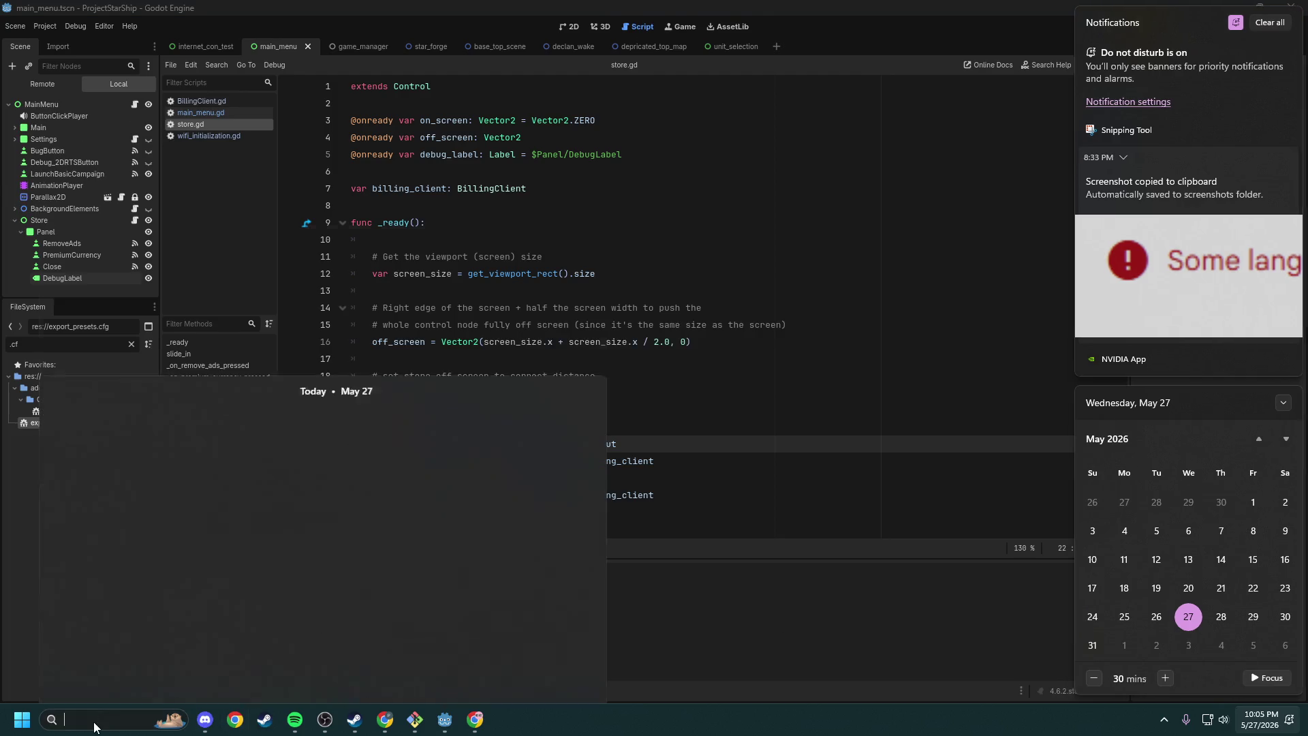
Open Windows Settings and search 'date' to reach the Date & time page
type("time and settings")
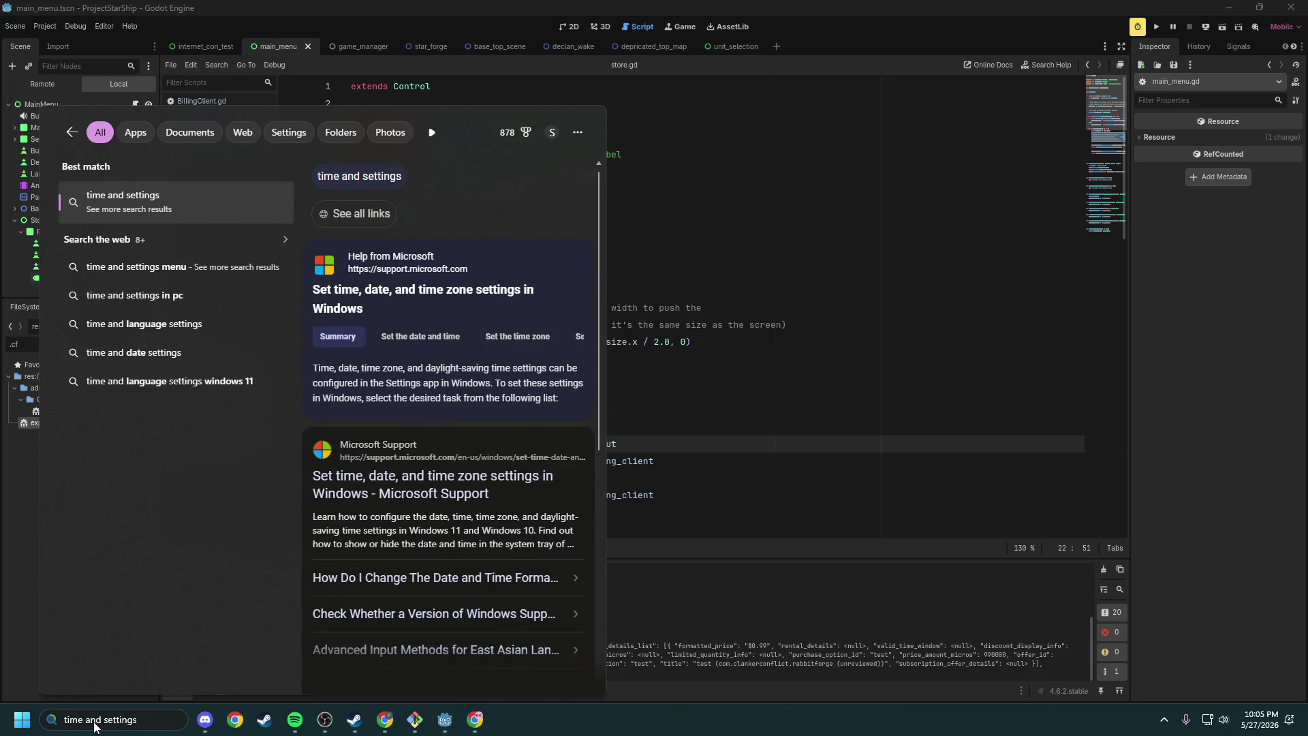
key("BackSpace")
key("BackSpace")
key("BackSpace")
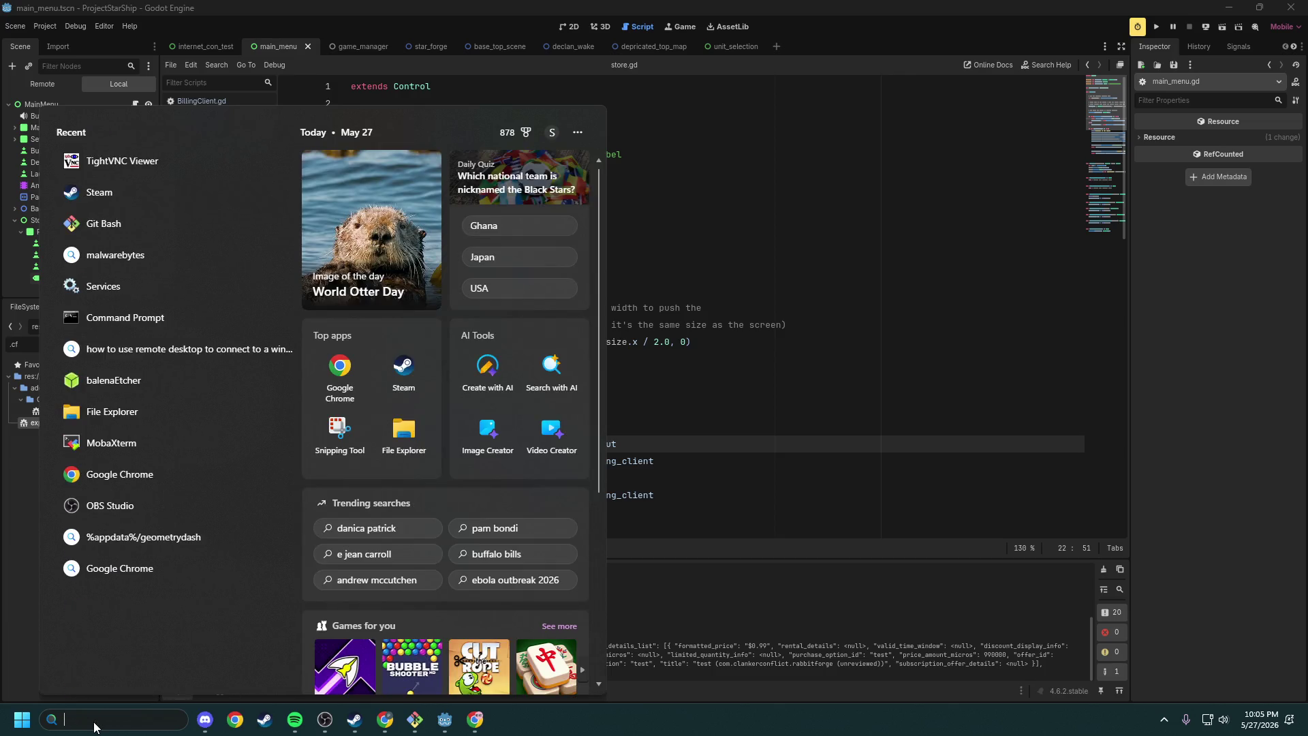
type("settings")
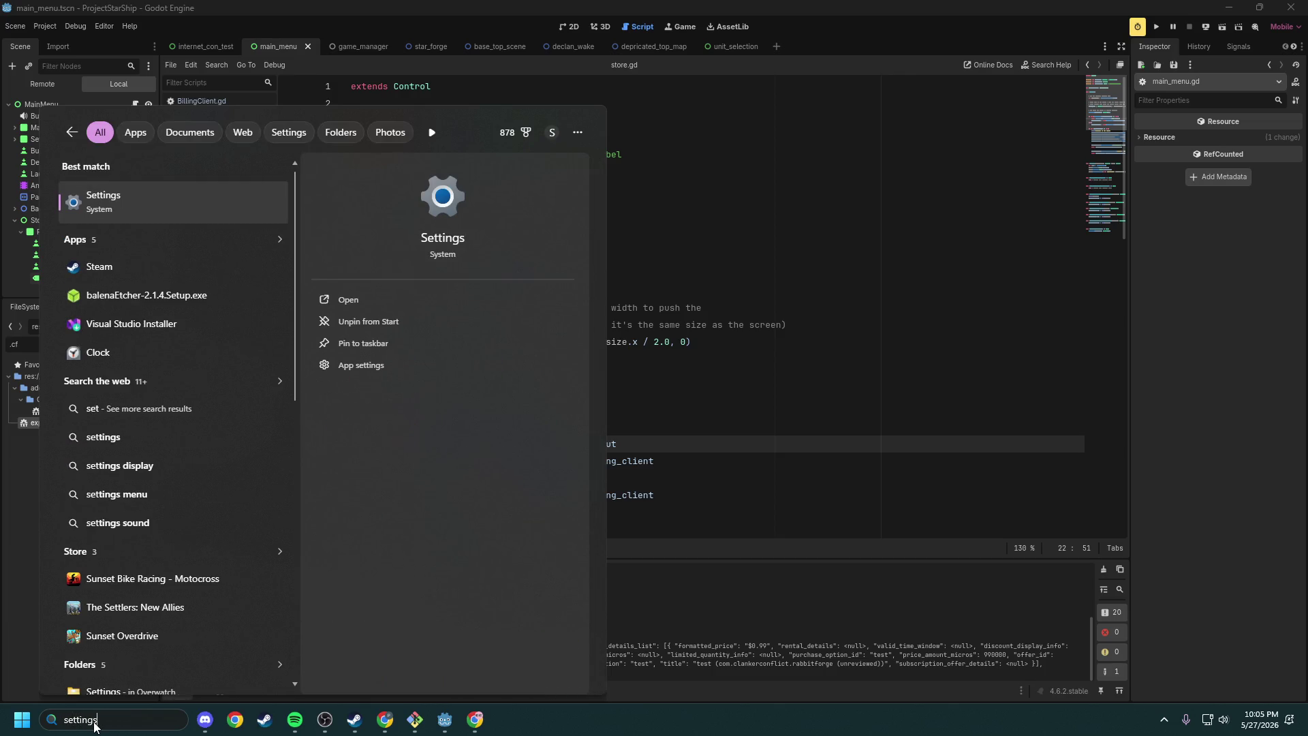
key("Return")
type("time and settings")
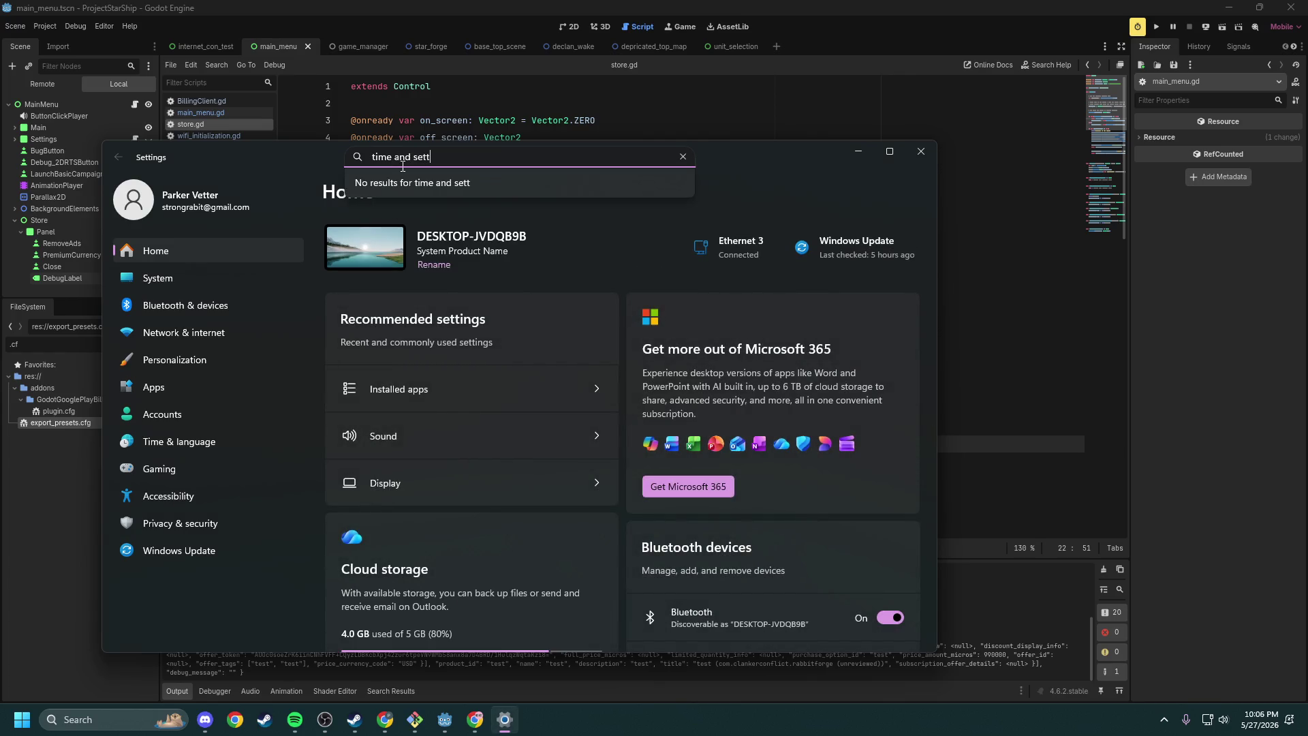
key("BackSpace")
key("BackSpace")
key("BackSpace")
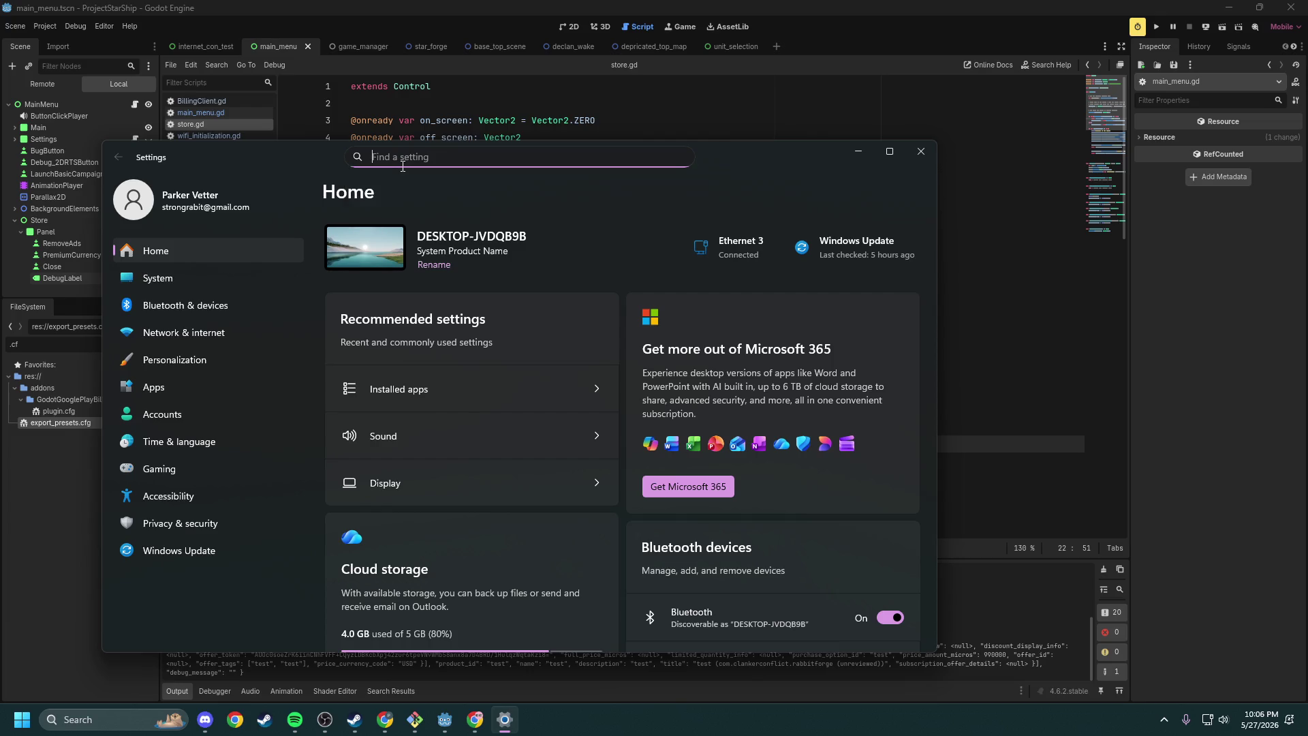
type("date")
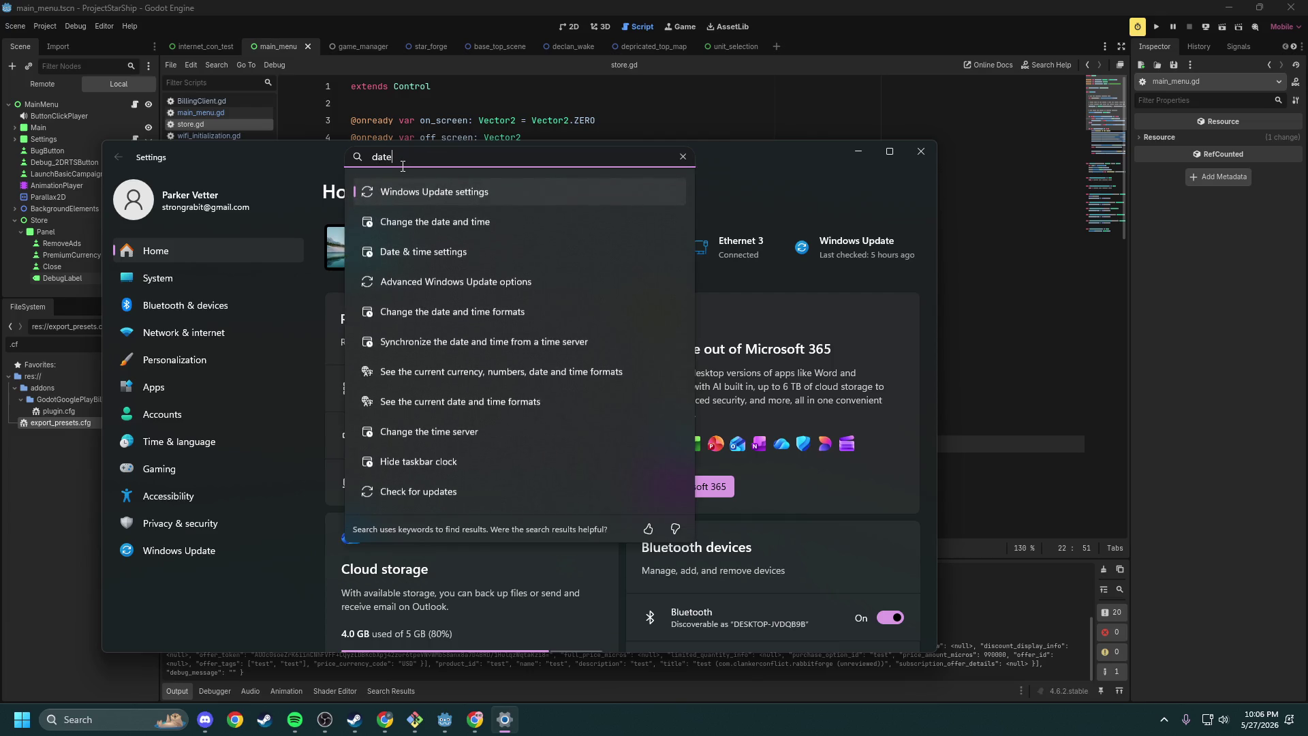
key("Down")
key("Return")
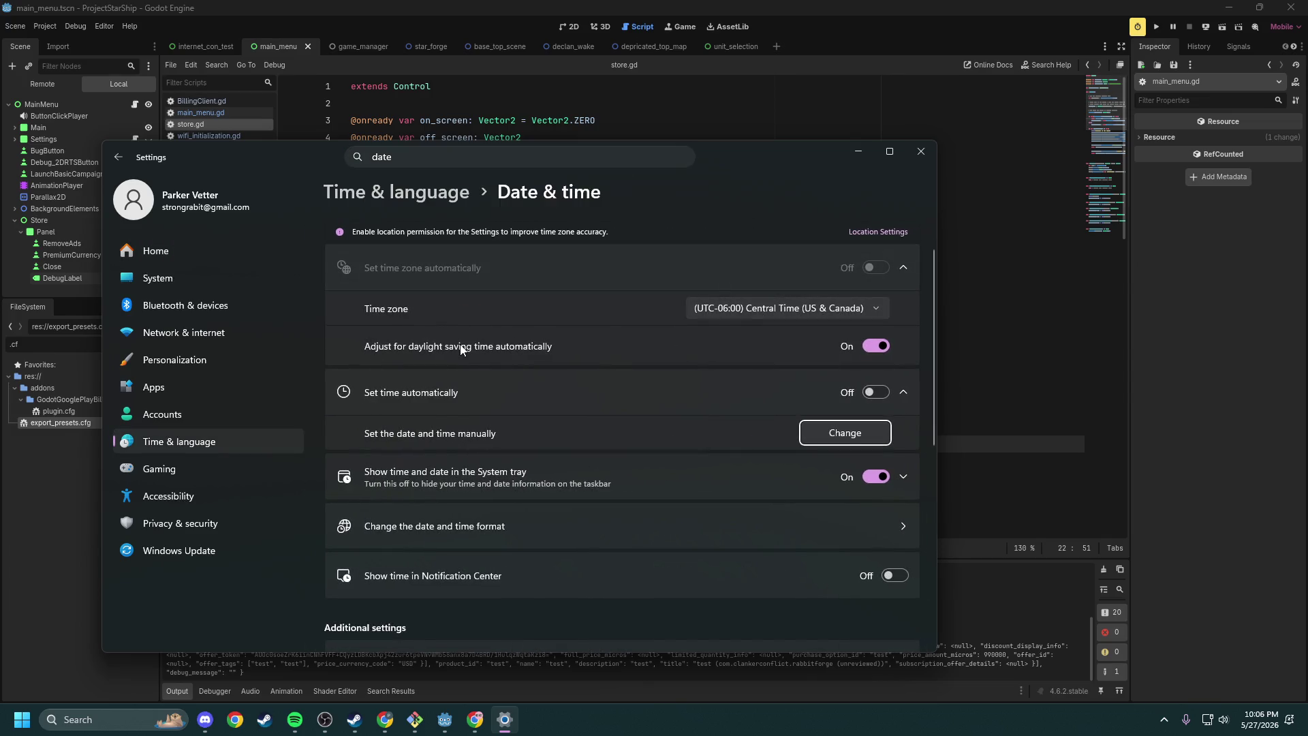
Switch Set time automatically to On and close Settings
left_click(880, 267)
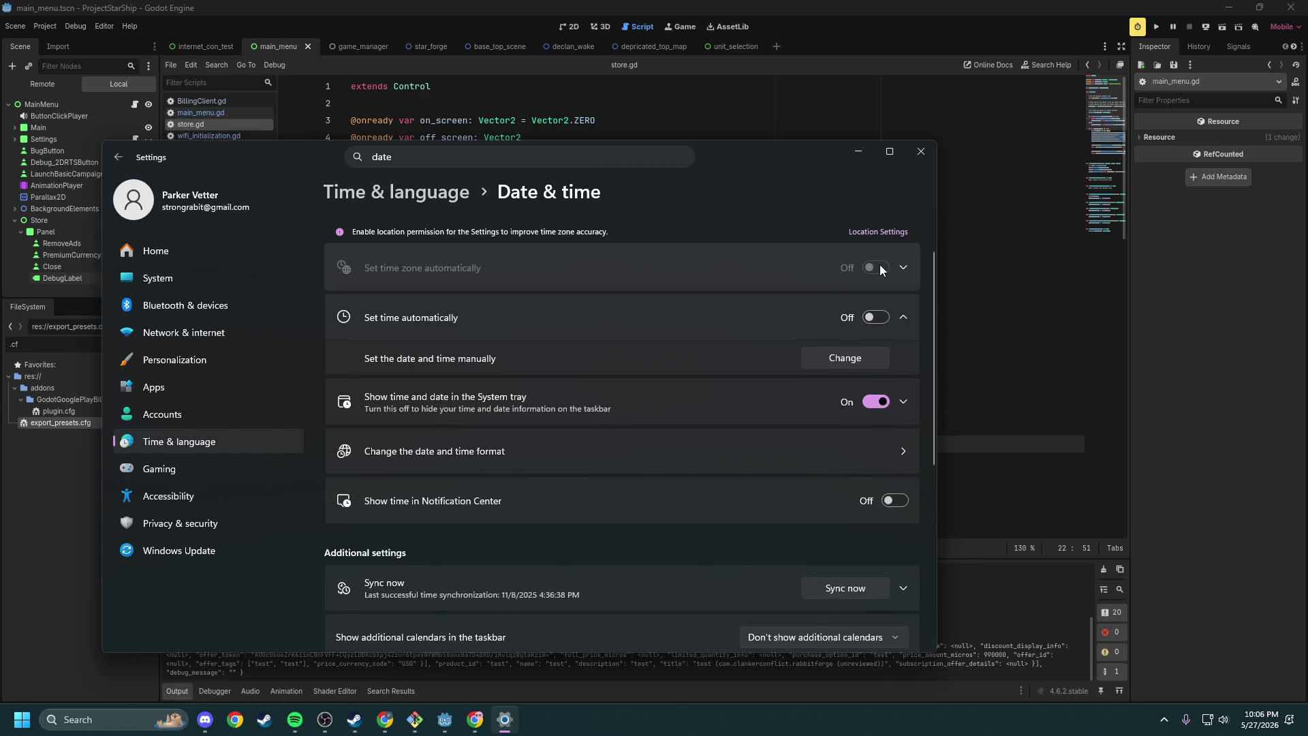
left_click(872, 316)
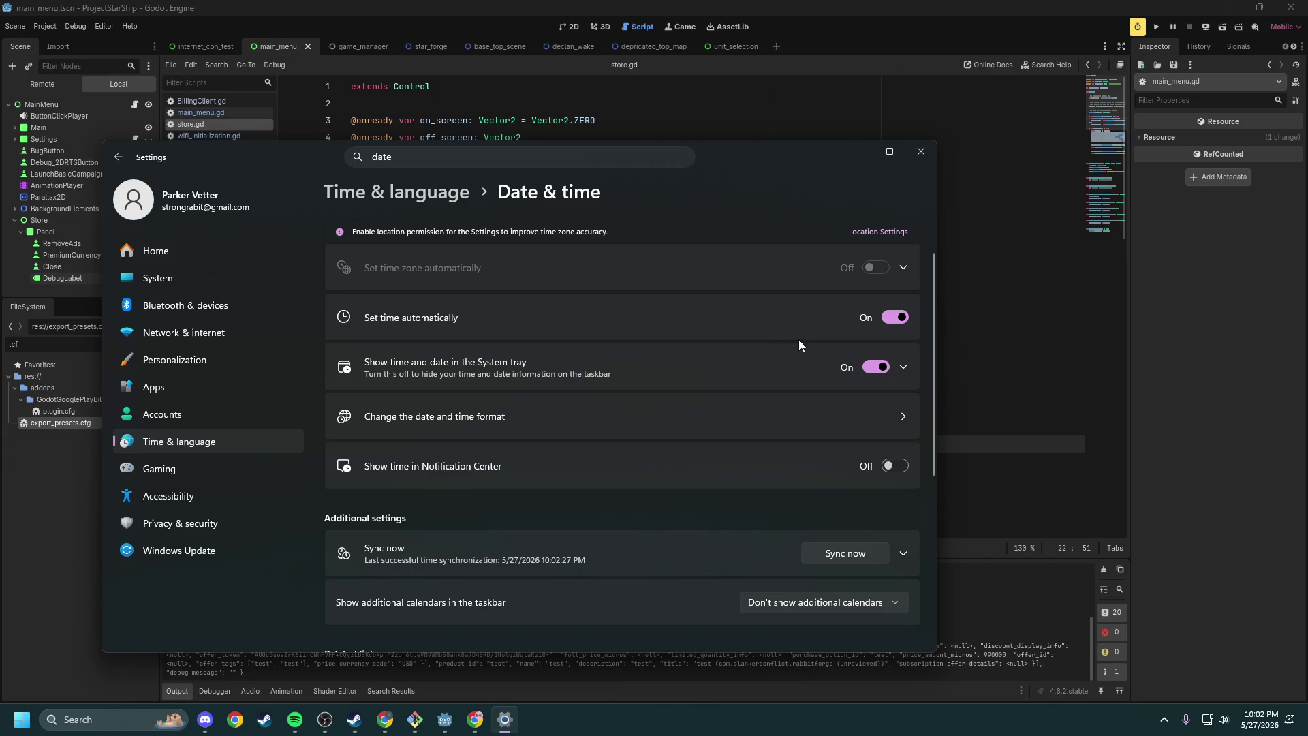
left_click(920, 151)
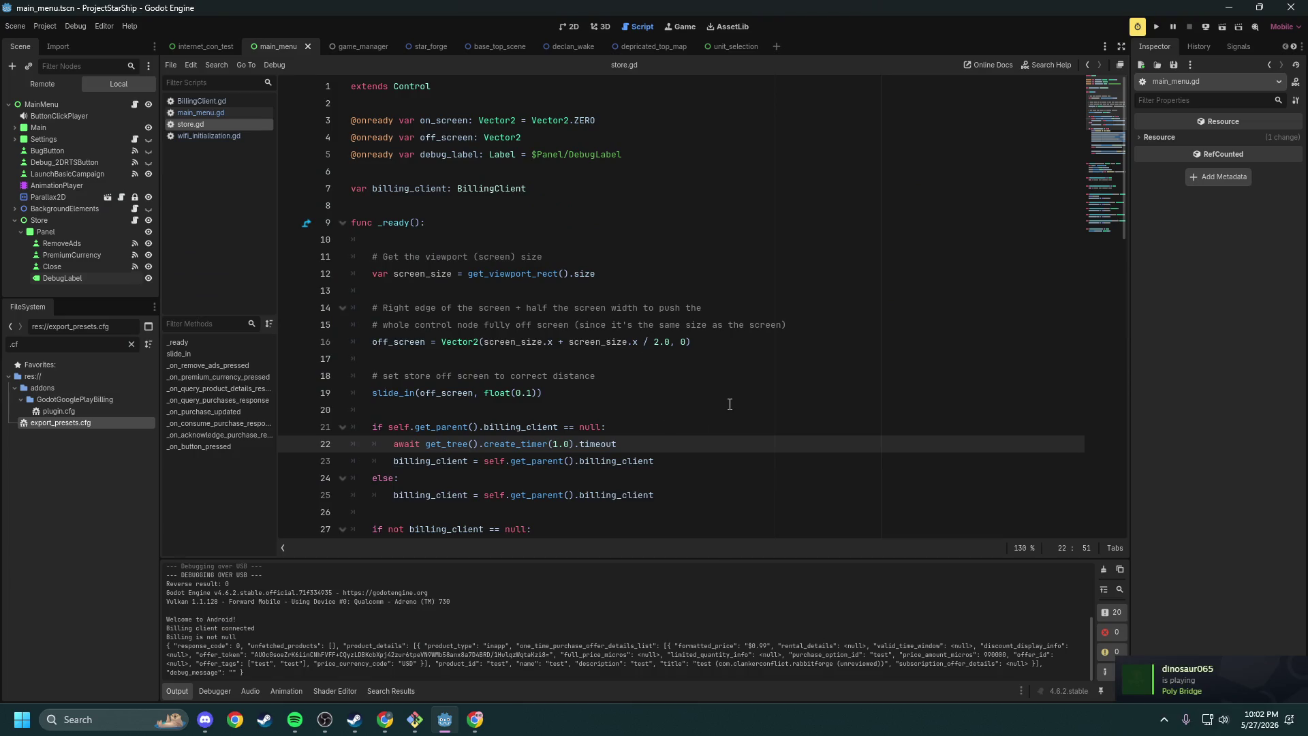
mouse_move(259, 672)
left_mouse_down()
mouse_move(171, 654)
mouse_move(165, 637)
left_mouse_up()
left_click(271, 660)
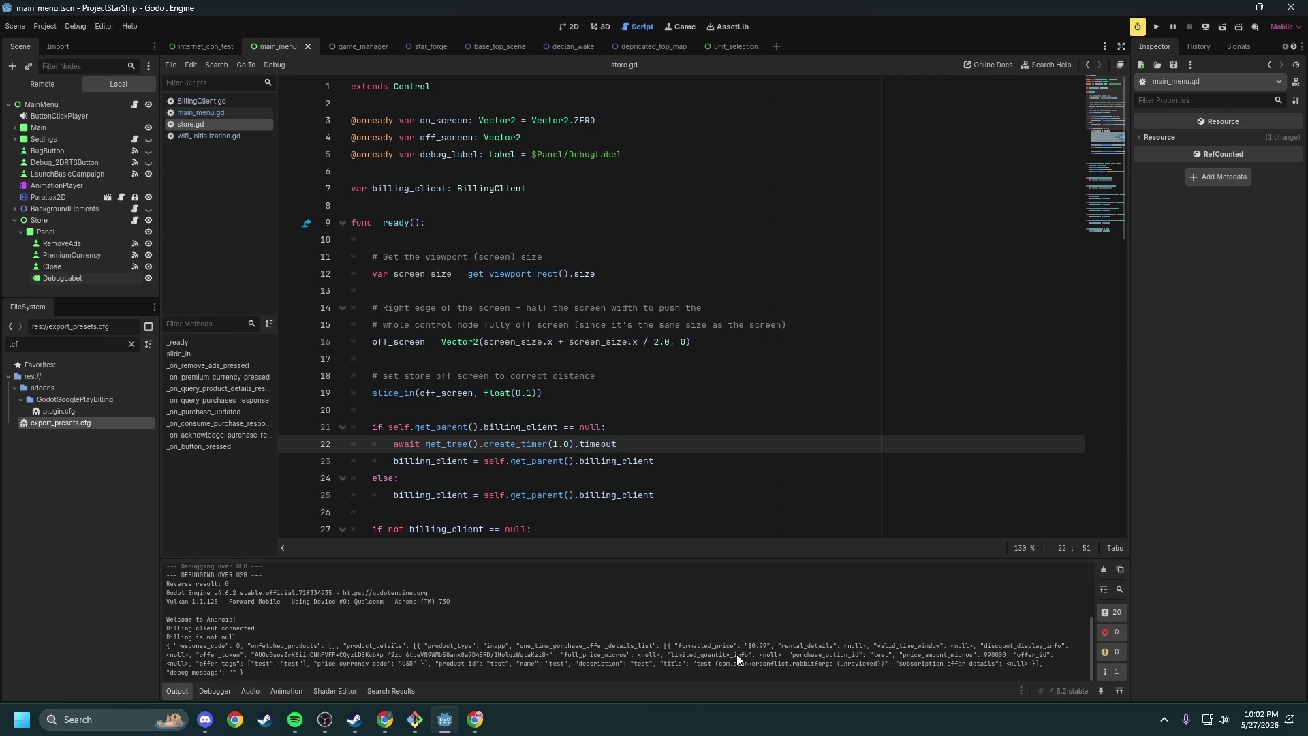
double_click(690, 644)
left_click(492, 651)
left_click_drag(176, 643, 259, 671)
left_click(252, 671)
scroll(491, 344, "down", 17)
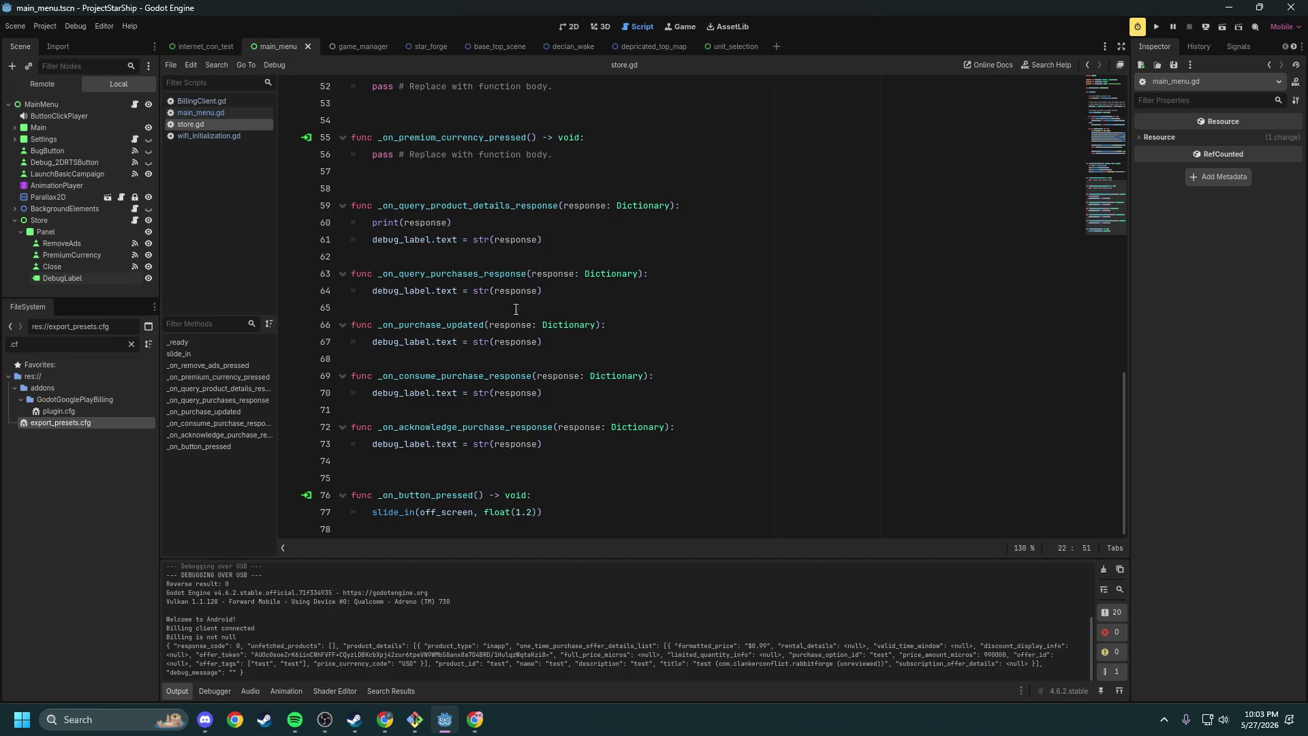
Remove the product details debug_label line and add print(response) to the purchases, purchase updated, consume and acknowledge handlers
left_click_drag(547, 246, 314, 245)
key("BackSpace")
key("BackSpace")
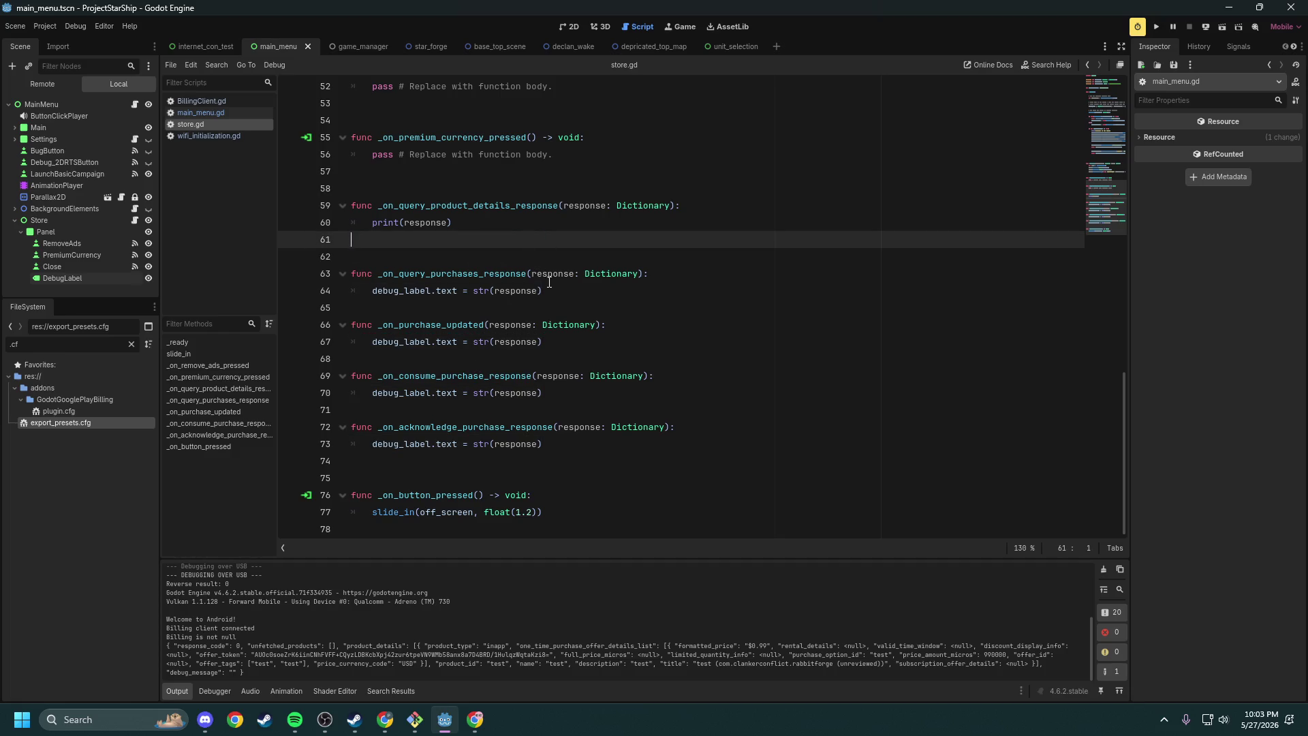
left_click_drag(548, 278, 299, 284)
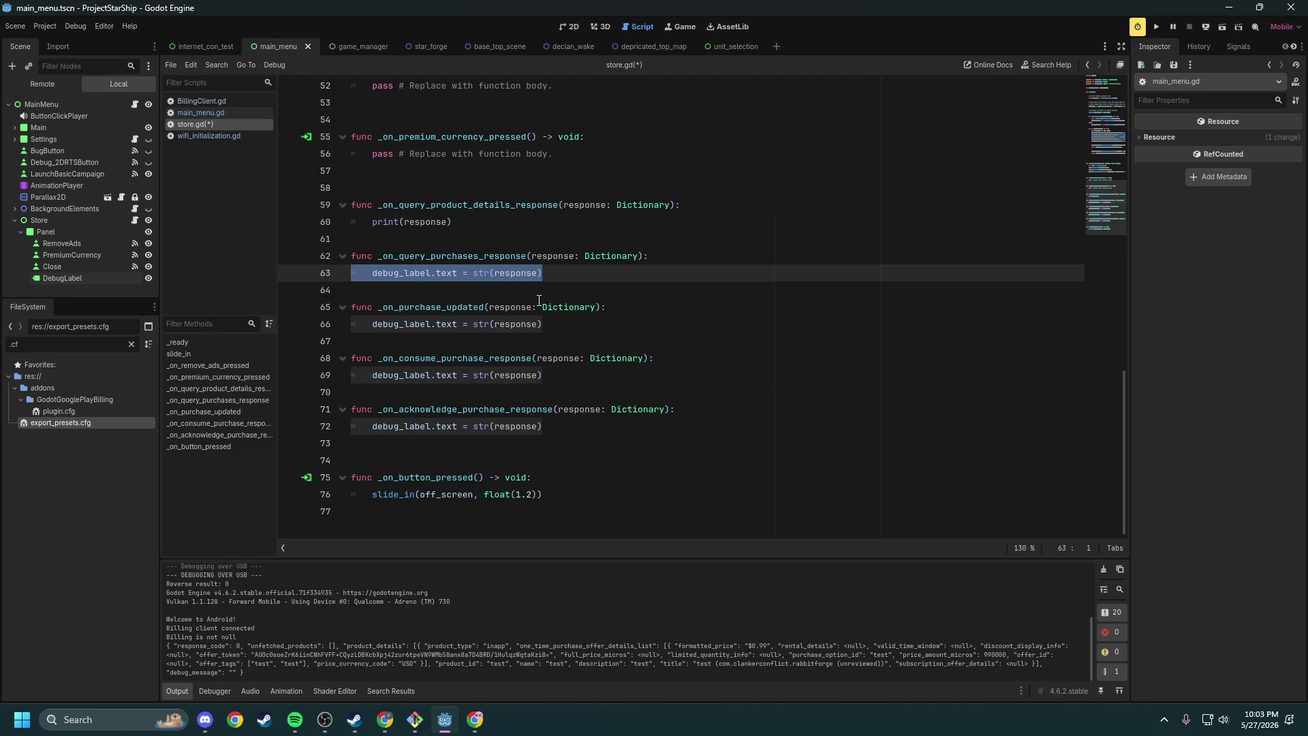
mouse_move(451, 222)
left_mouse_down()
mouse_move(380, 204)
mouse_move(373, 222)
left_mouse_up()
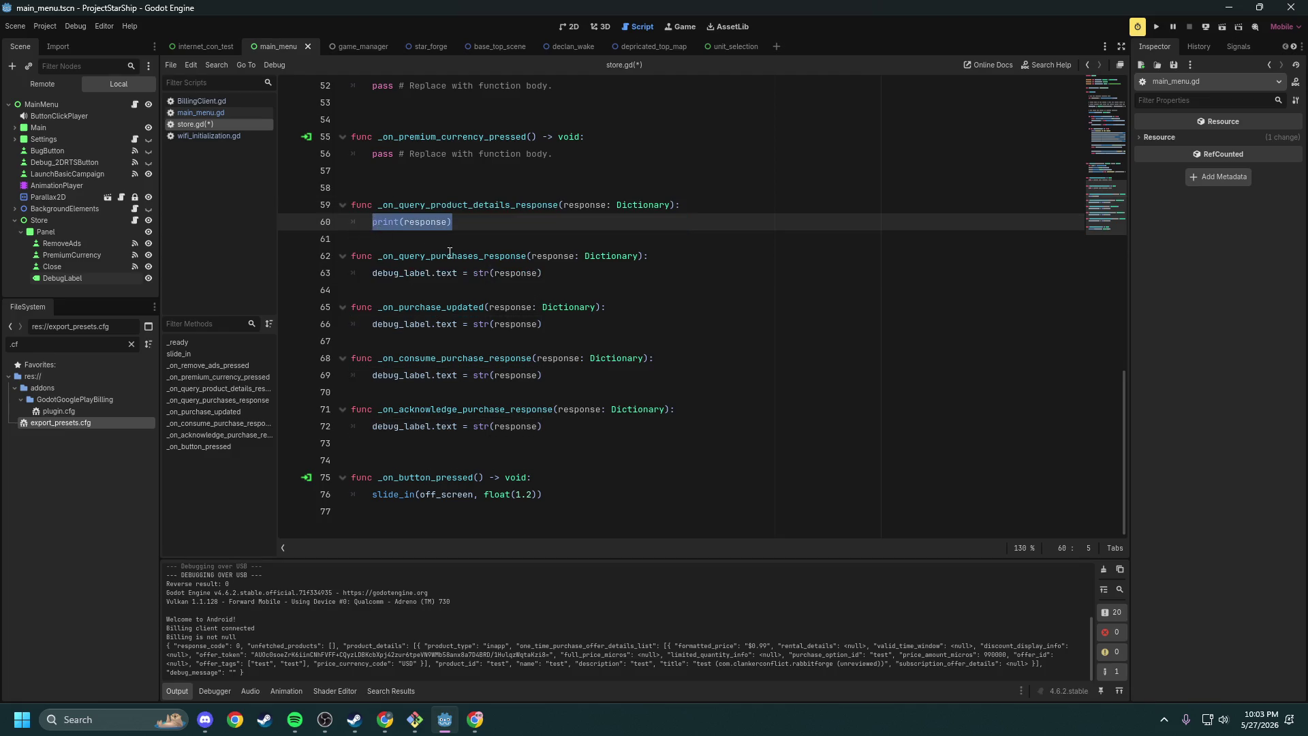
left_click(656, 257)
key("Return")
type("print(response)")
key("Down")
key("Down")
key("Down")
key("Home")
type("print(response)")
key("Return")
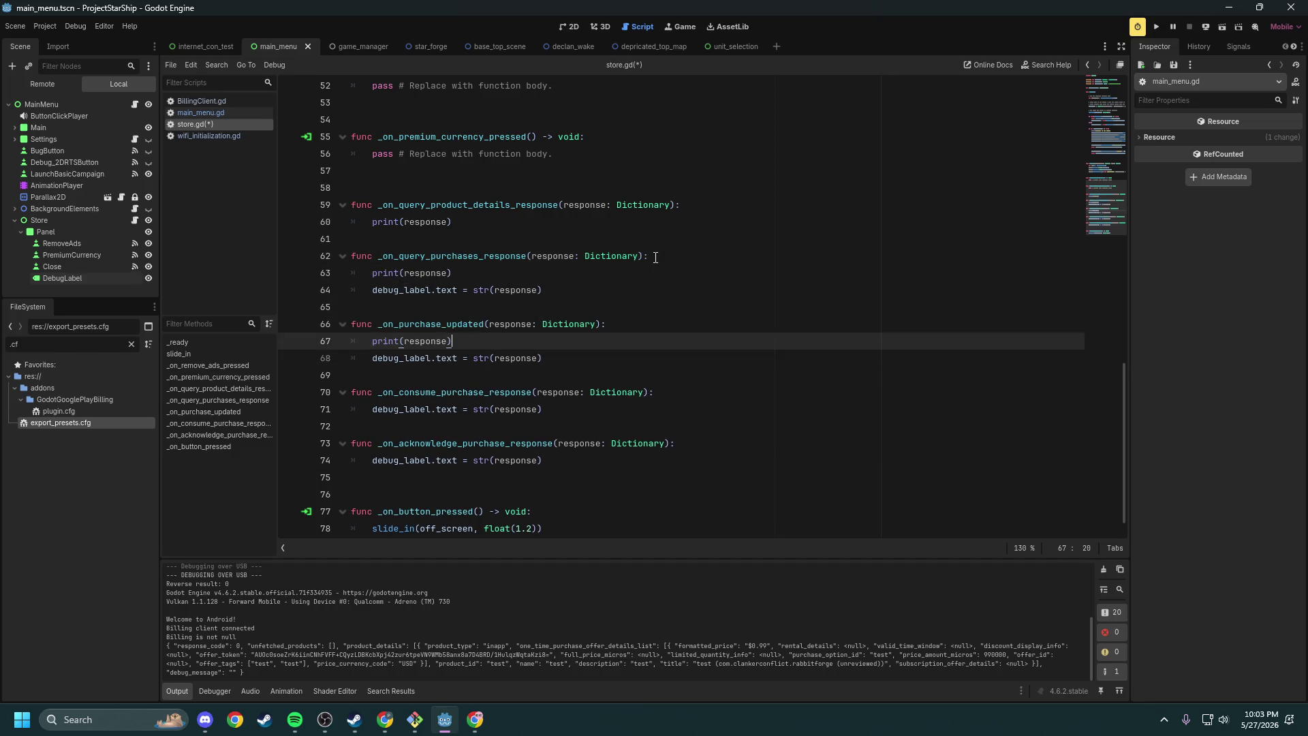
key("Down")
key("Down")
key("Down")
key("Return")
key("Up")
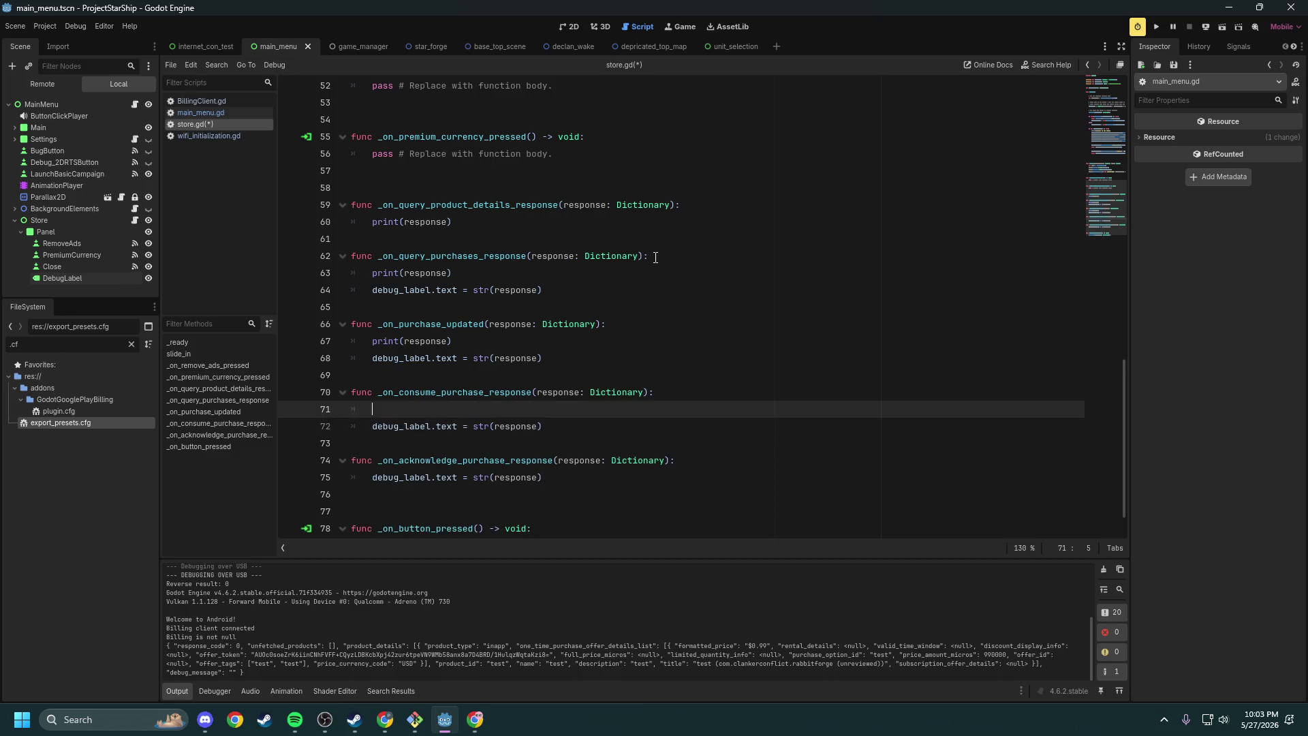
type("print(response)")
key("Down")
key("Down")
key("Down")
key("Return")
key("Up")
type("print(response)")
key("Down")
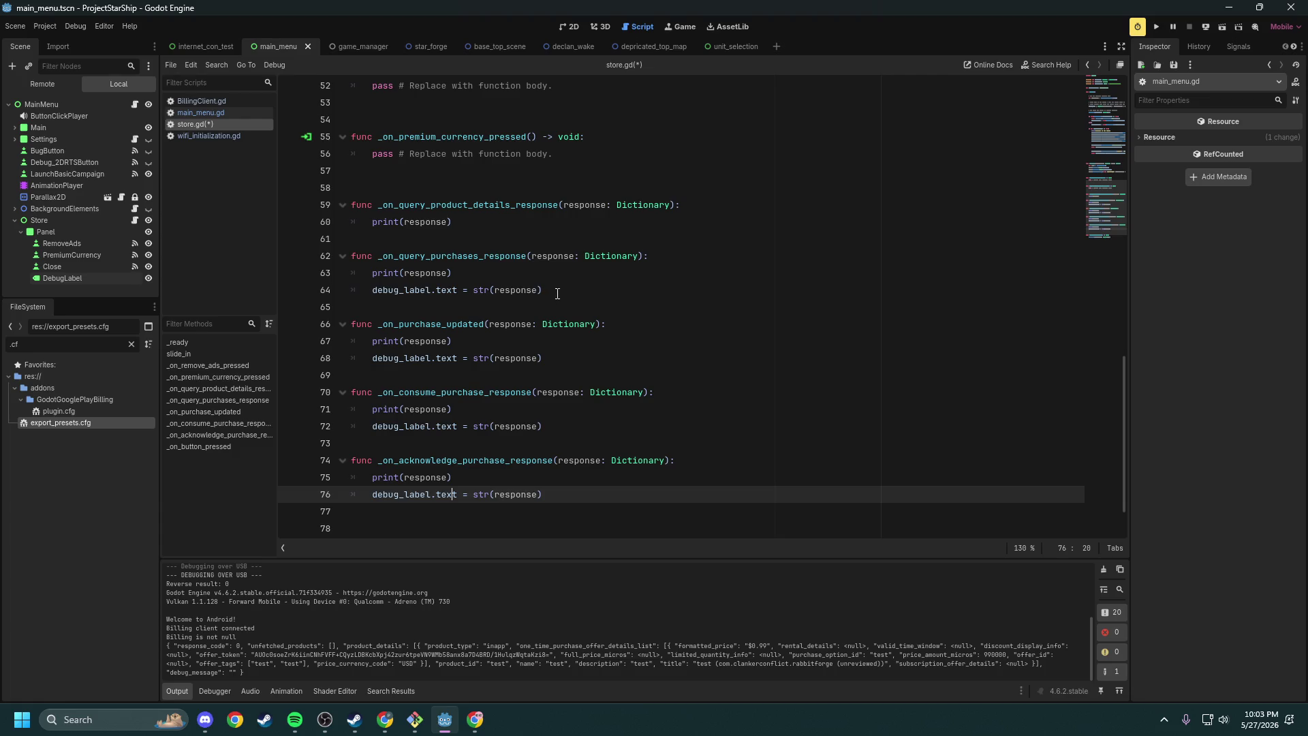
Delete the remaining debug_label.text = str(response) lines from those handlers and save store.gd
left_click_drag(558, 294, 372, 293)
left_click(350, 294)
key("shift+End")
key("BackSpace")
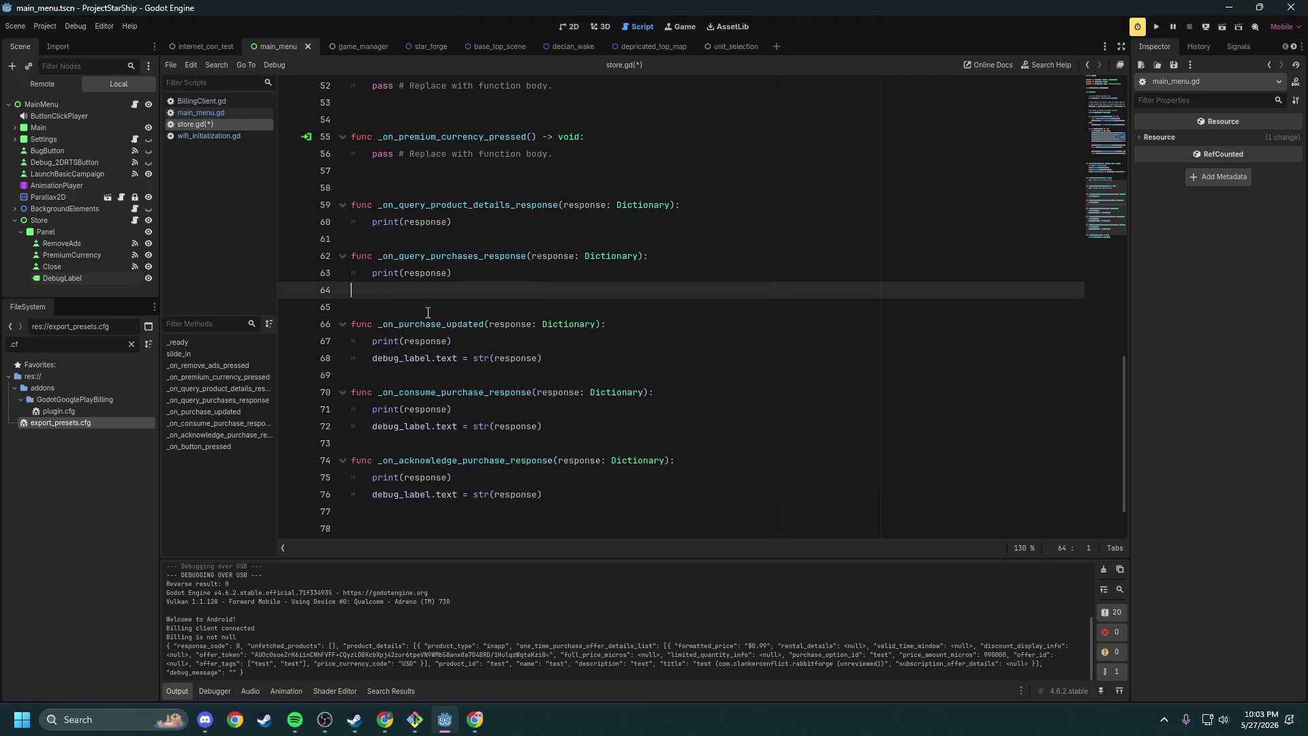
key("Down")
key("Down")
key("Down")
key("shift+End")
key("shift+Up")
key("BackSpace")
key("Up")
key("Up")
key("Up")
key("BackSpace")
key("Down")
key("Down")
key("Down")
key("shift+End")
key("shift+Home")
key("BackSpace")
key("BackSpace")
triple_click(489, 440)
key("BackSpace")
key("BackSpace")
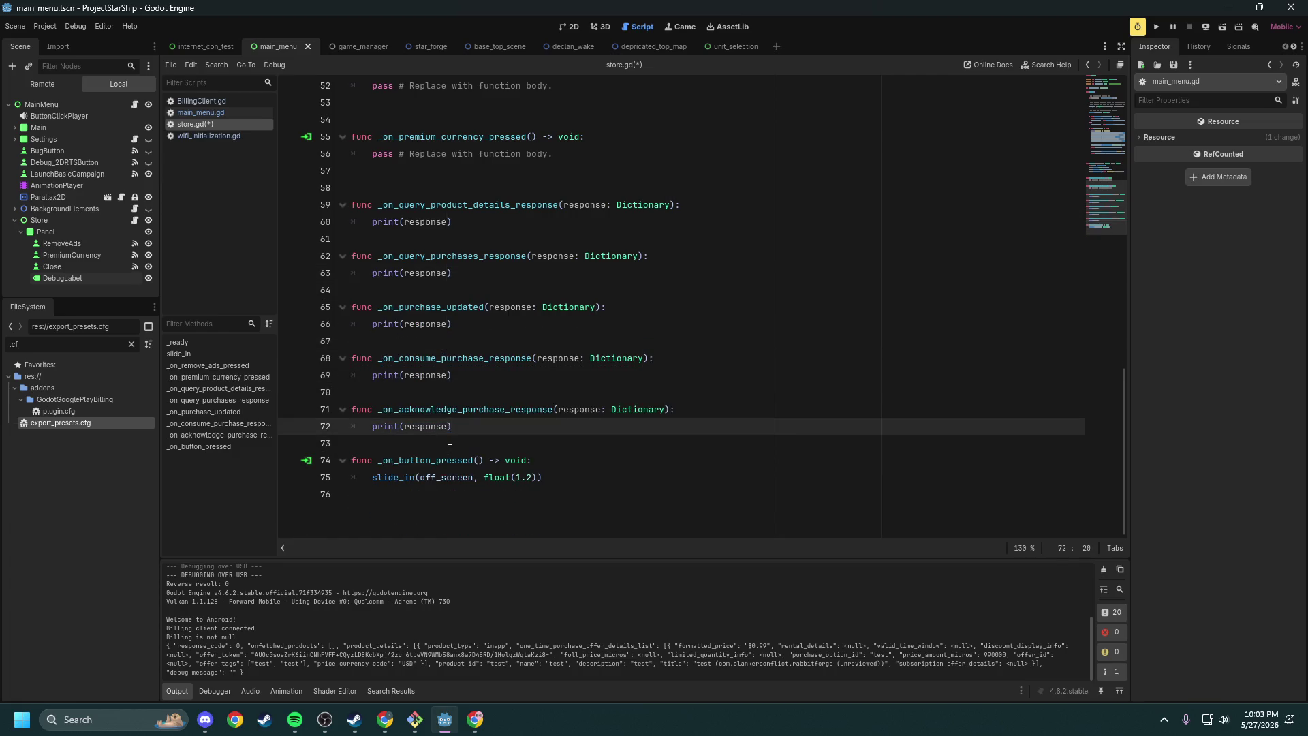
key("ctrl+s")
scroll(506, 299, "up", 4)
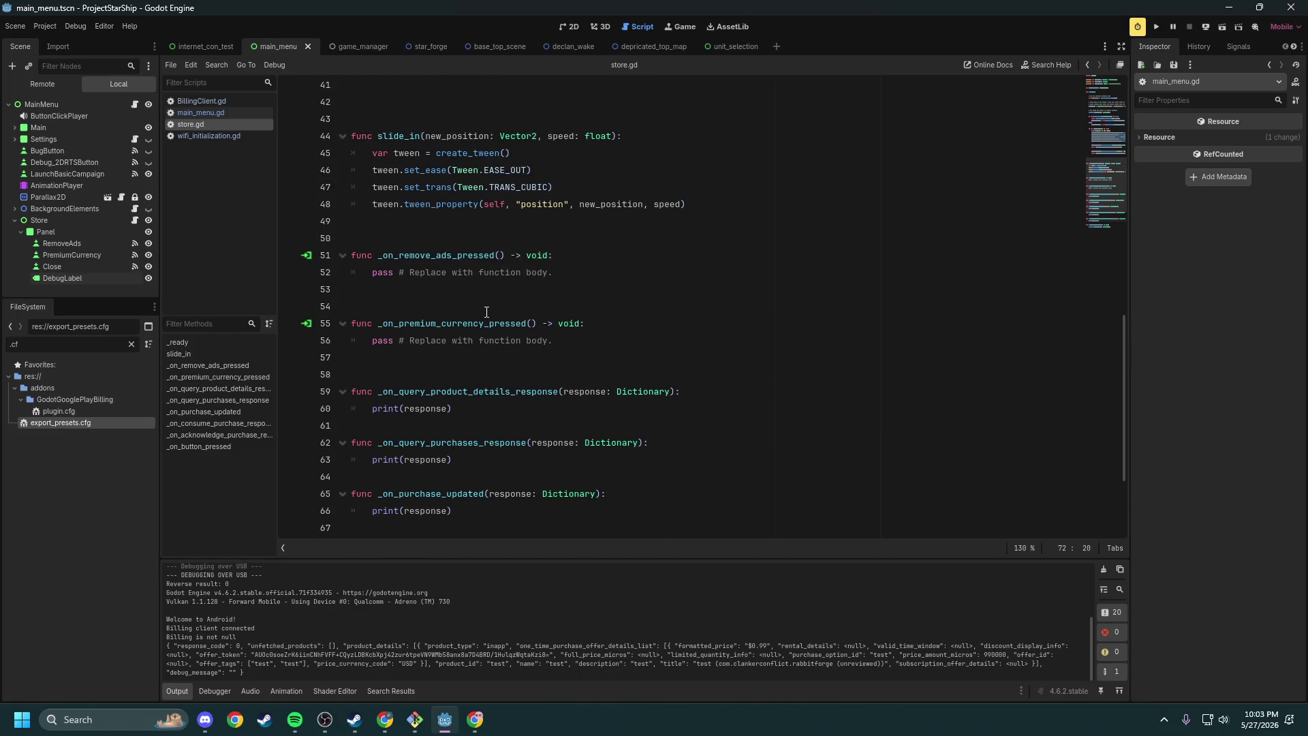
scroll(486, 312, "up", 4)
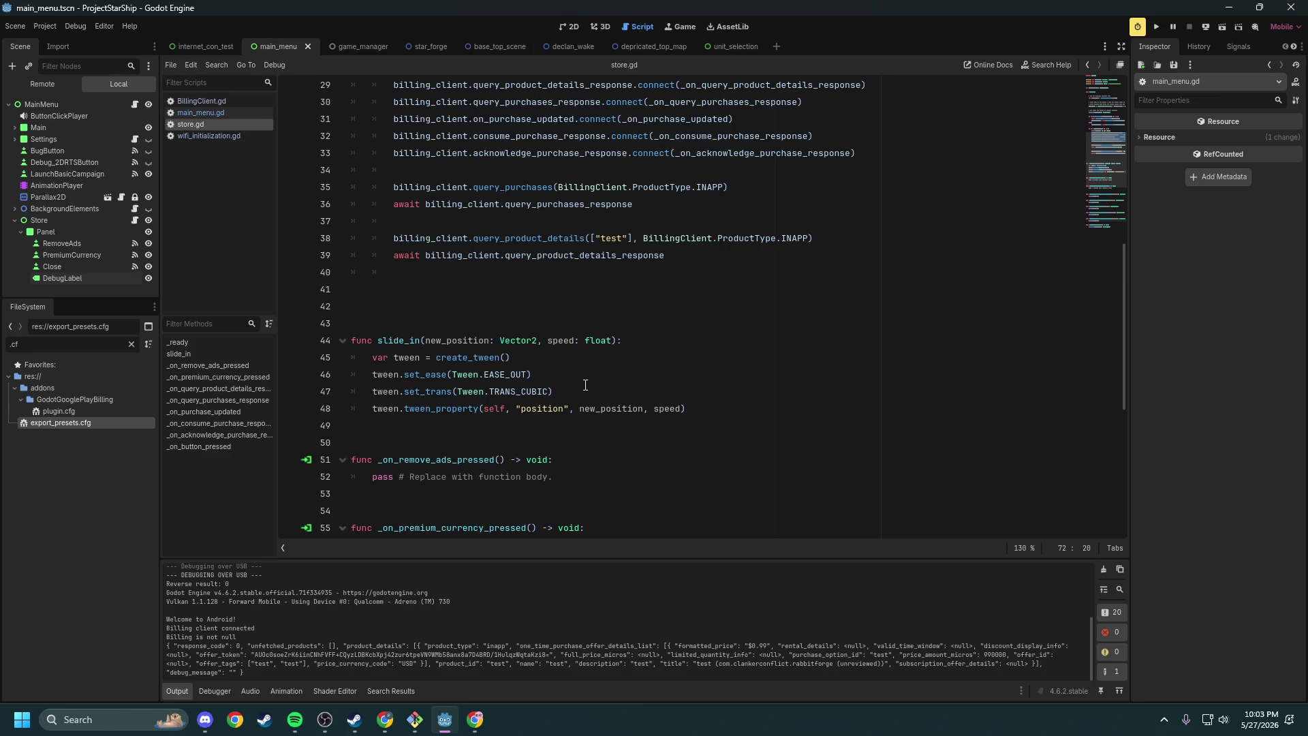
scroll(585, 386, "down", 4)
left_click_drag(589, 340, 485, 306)
left_click(485, 306)
scroll(485, 273, "down", 3)
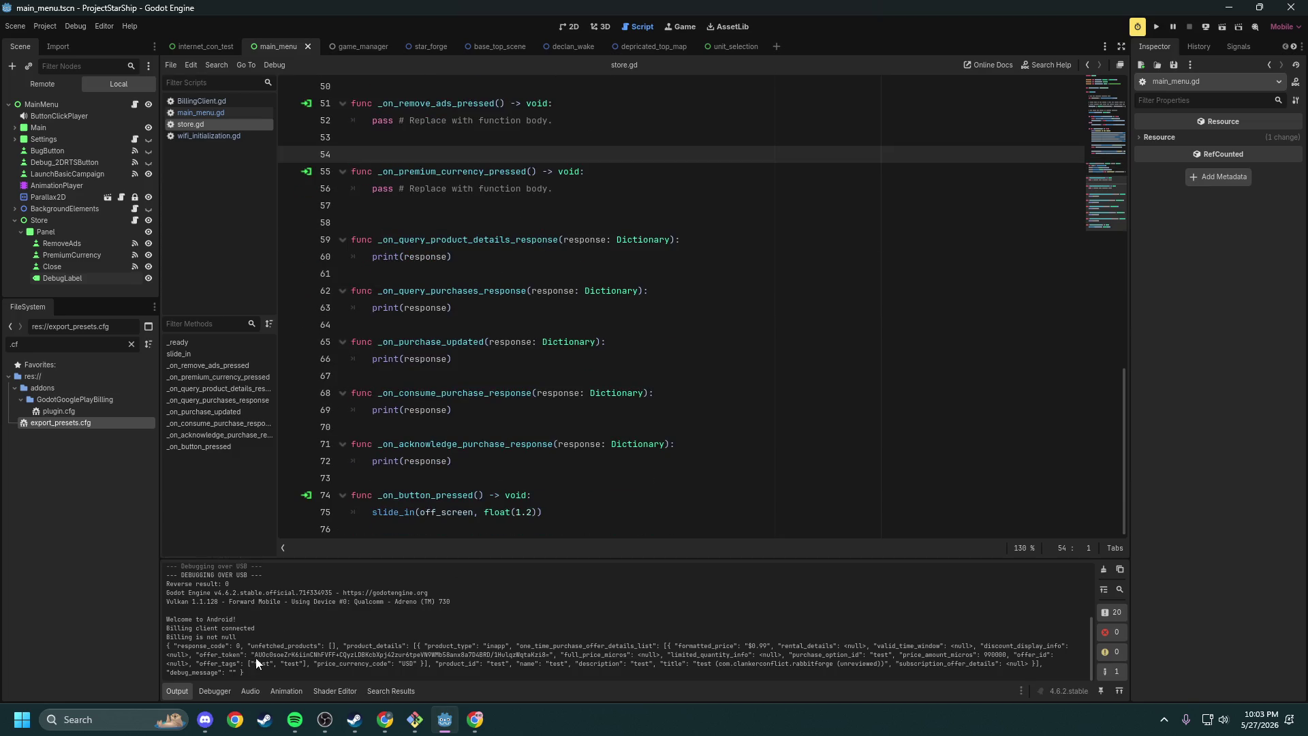
left_click_drag(200, 662, 1035, 665)
left_click(989, 669)
left_click_drag(774, 645, 627, 645)
double_click(711, 649)
left_click(475, 719)
left_click(474, 719)
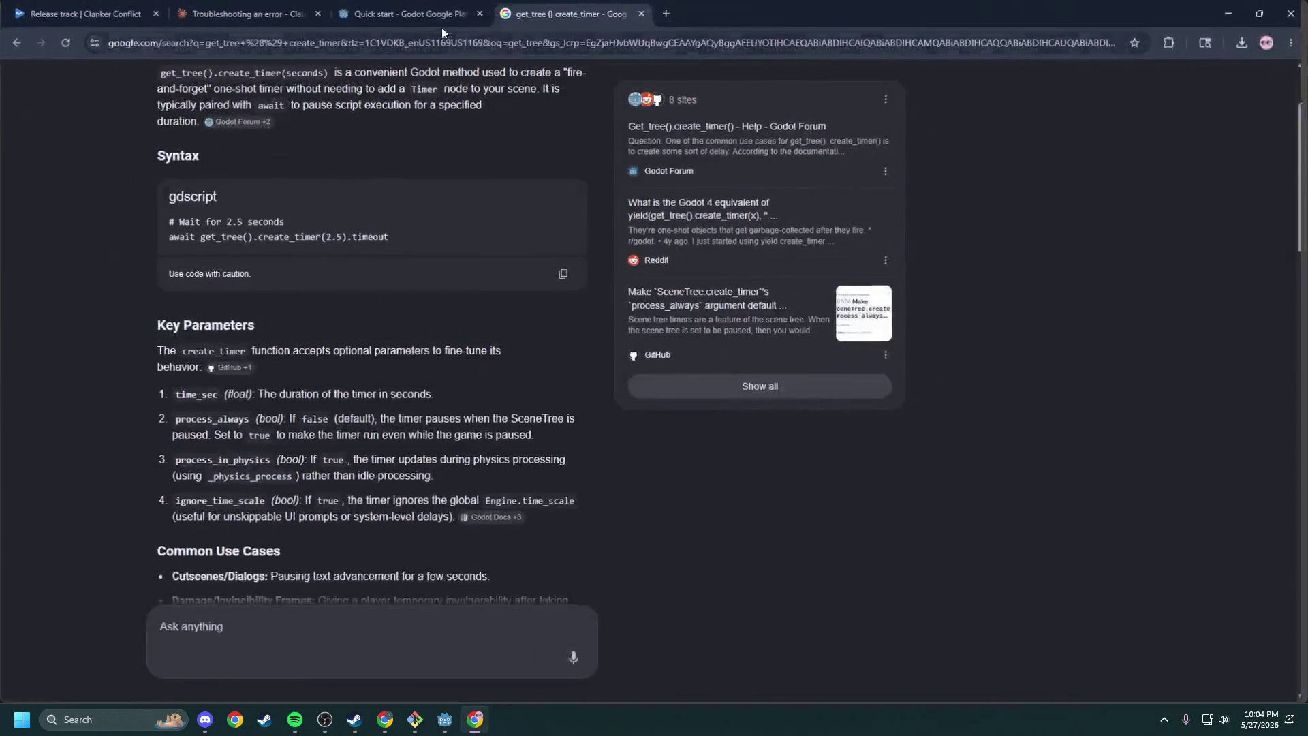
Go to Monetize with Play > Products > One-time products in Play Console
left_click(408, 14)
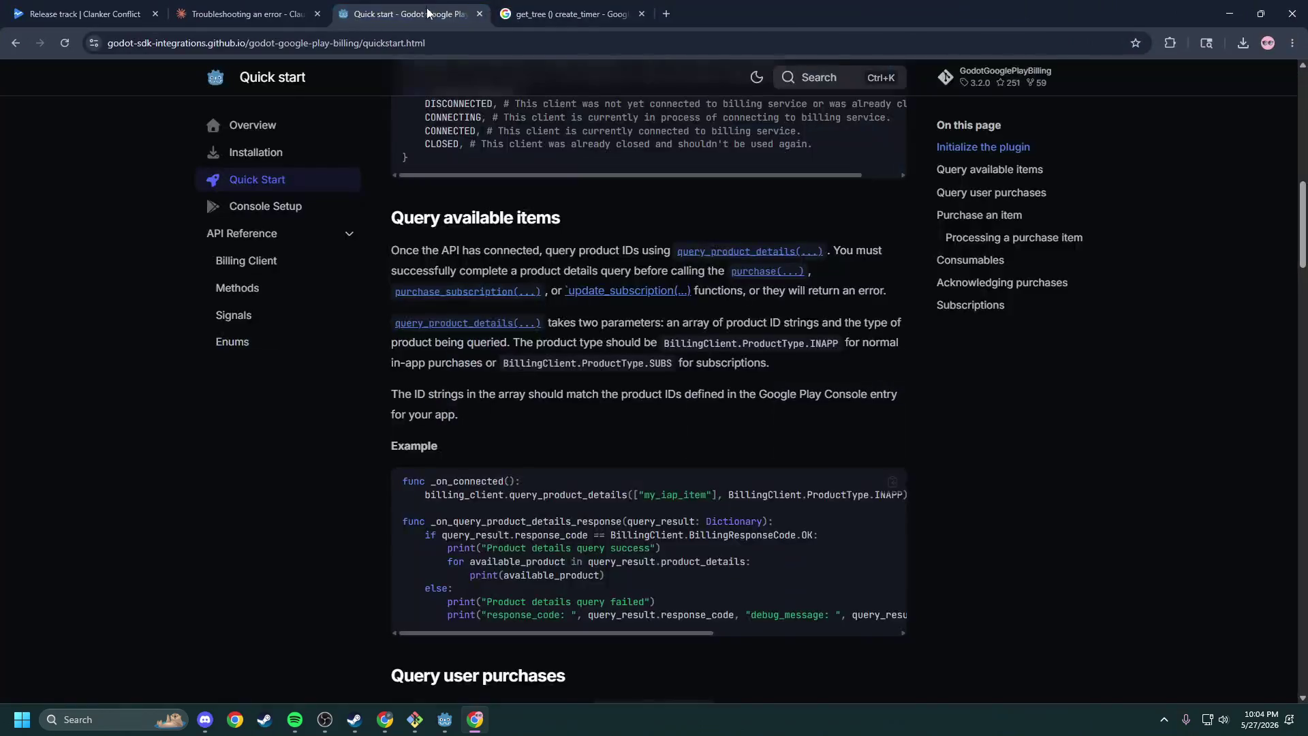
left_click(85, 14)
scroll(98, 545, "down", 2)
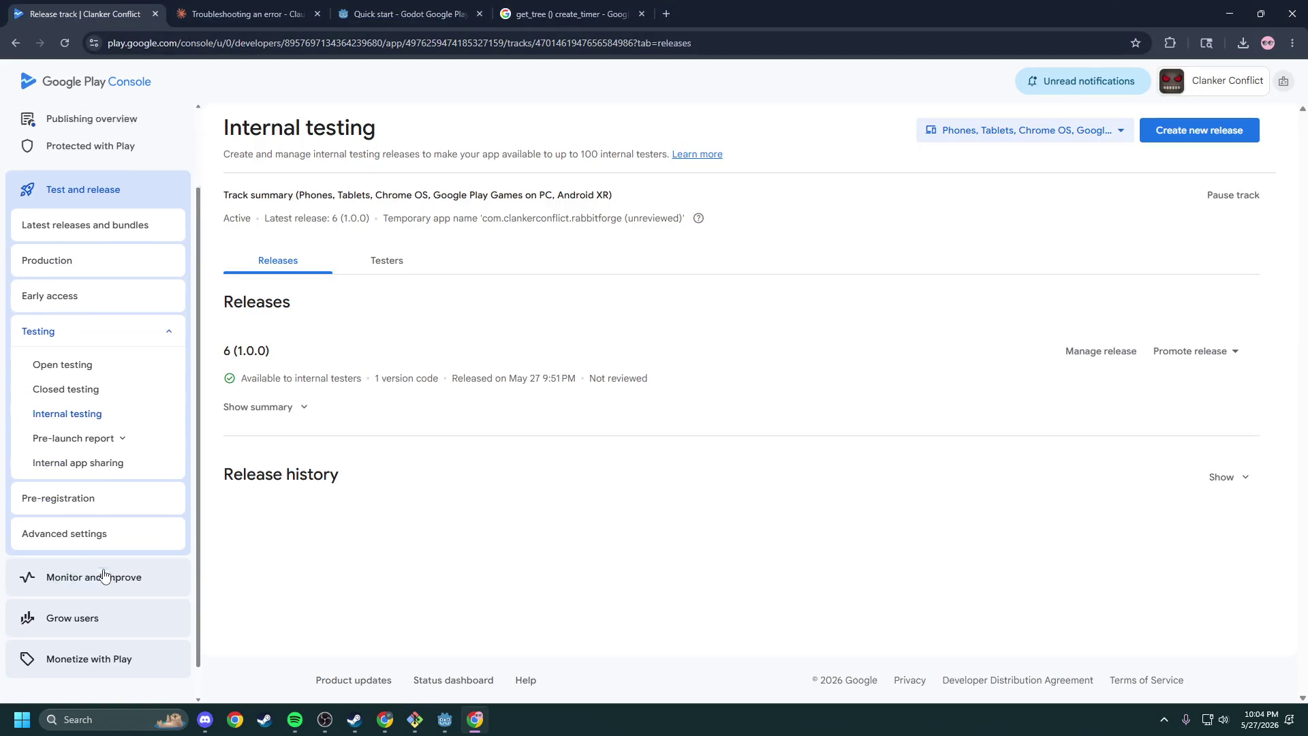
left_click(73, 613)
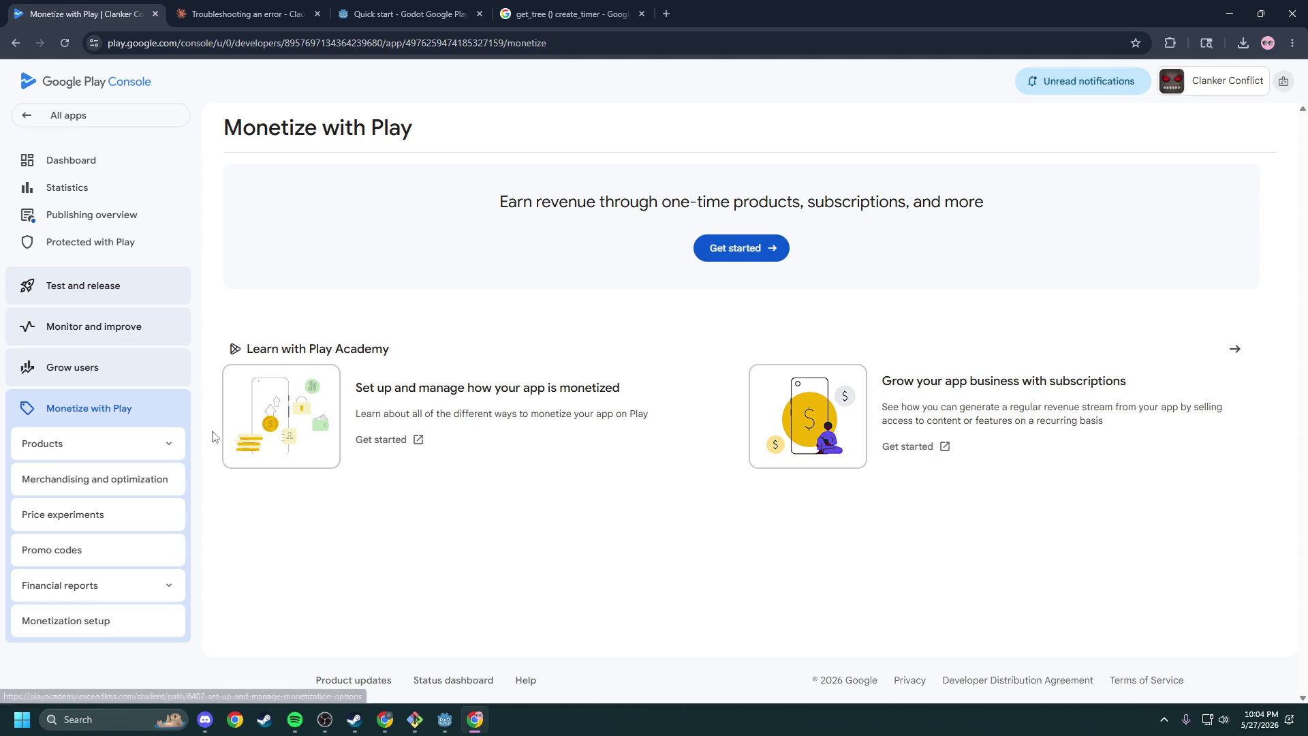
left_click(75, 451)
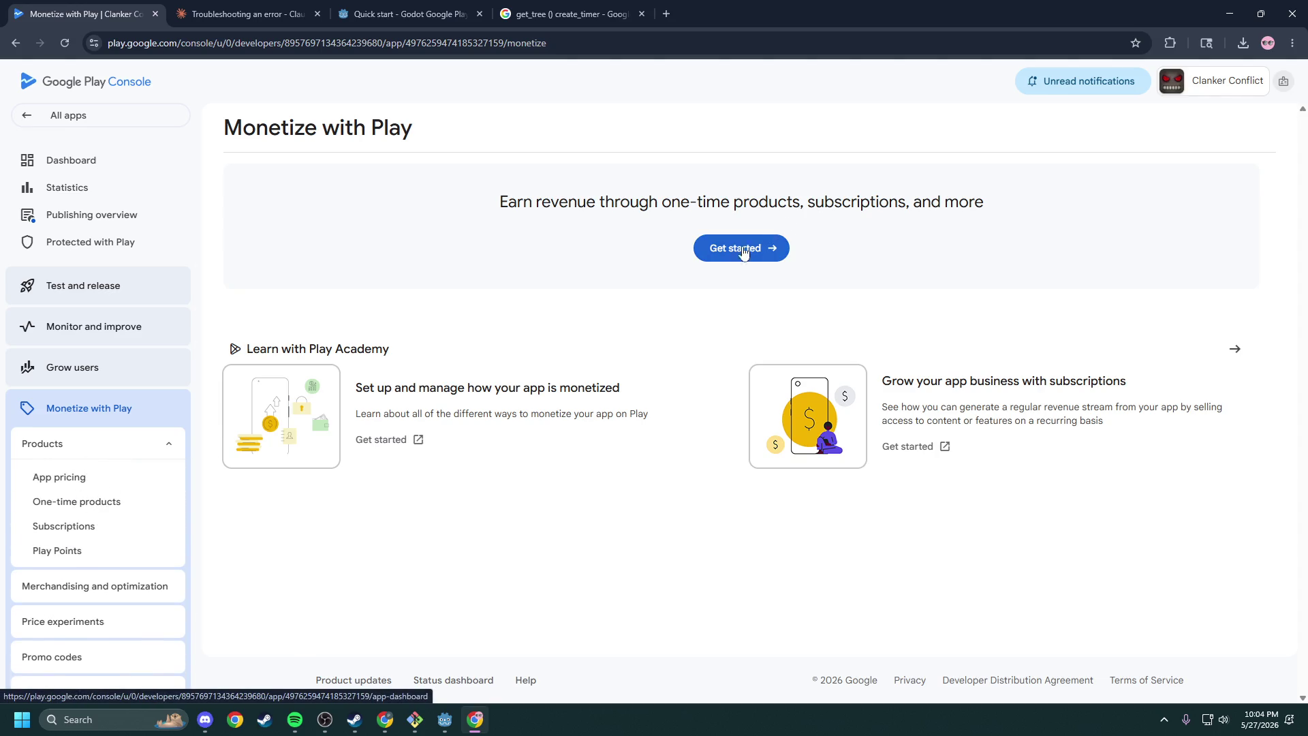
left_click_drag(508, 202, 1070, 165)
left_click(734, 186)
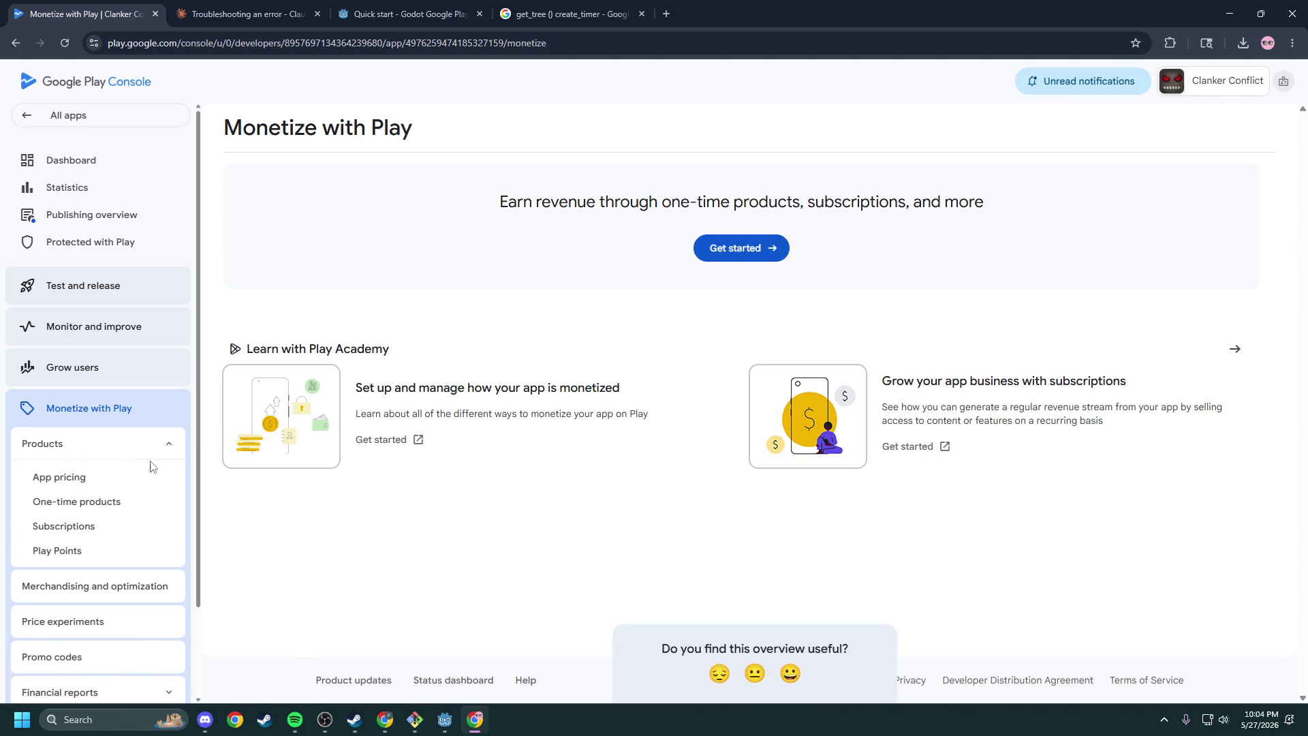
left_click(64, 512)
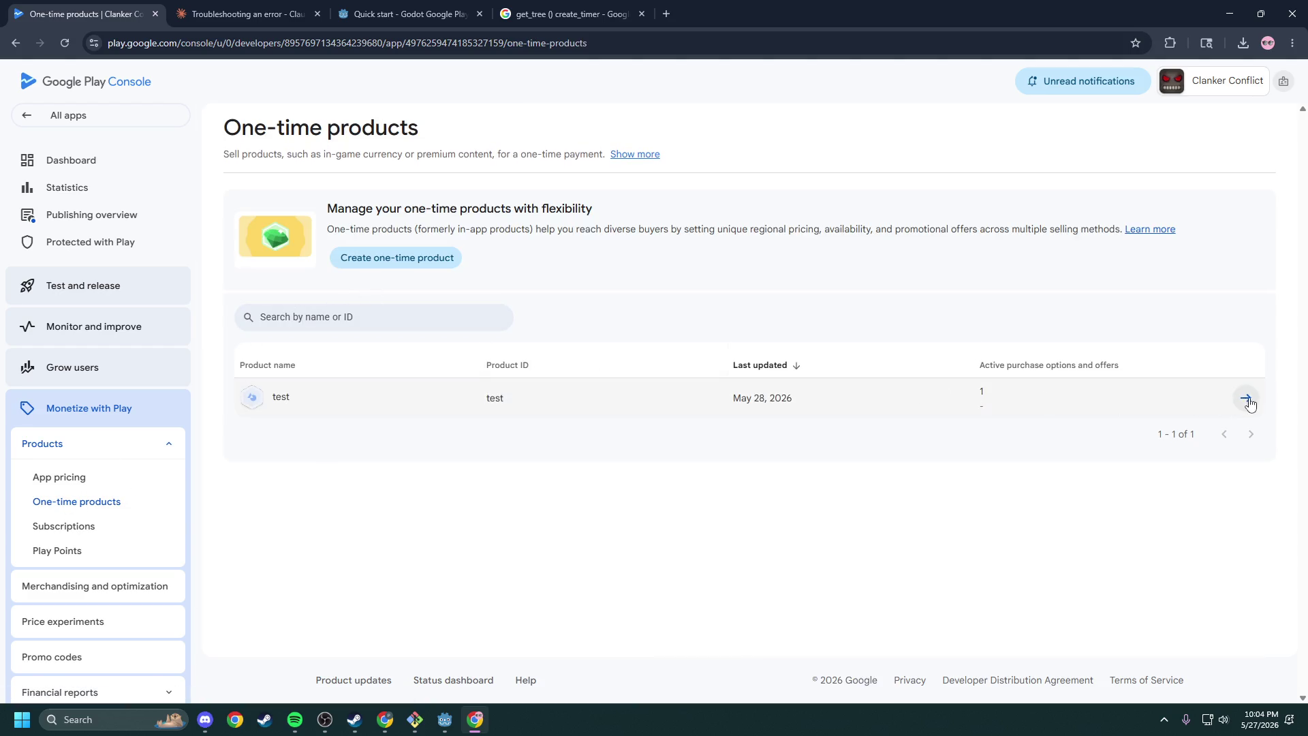
Open the test product's purchase option and filter its country prices by 'United'
left_click(1245, 398)
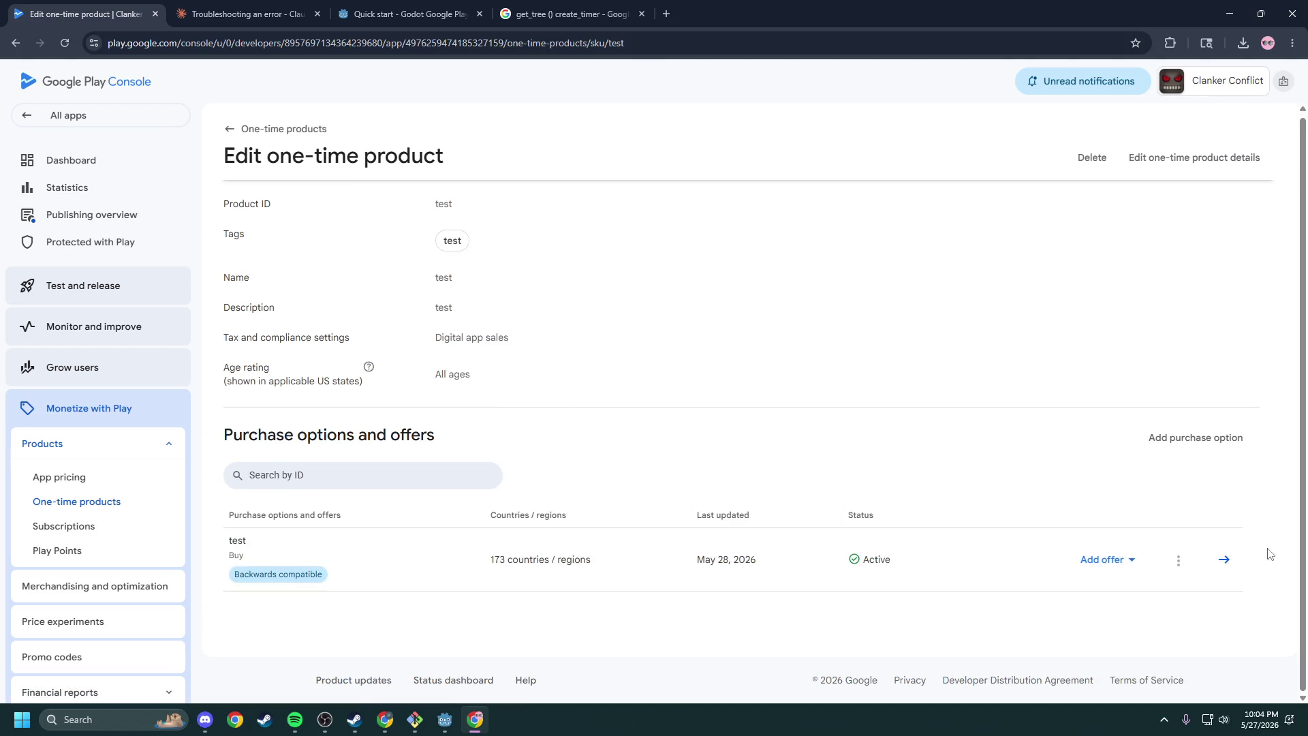
left_click(1224, 559)
scroll(506, 342, "down", 2)
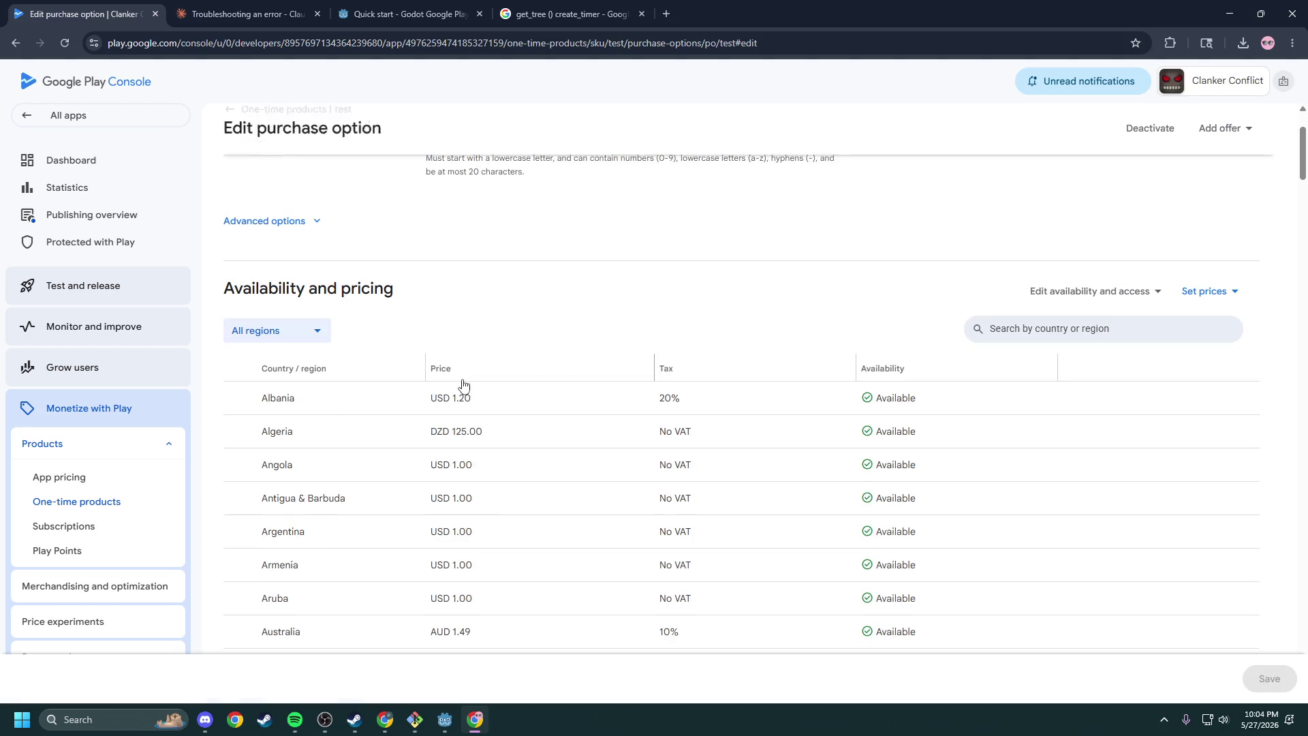
scroll(470, 443, "down", 3)
scroll(449, 266, "up", 1)
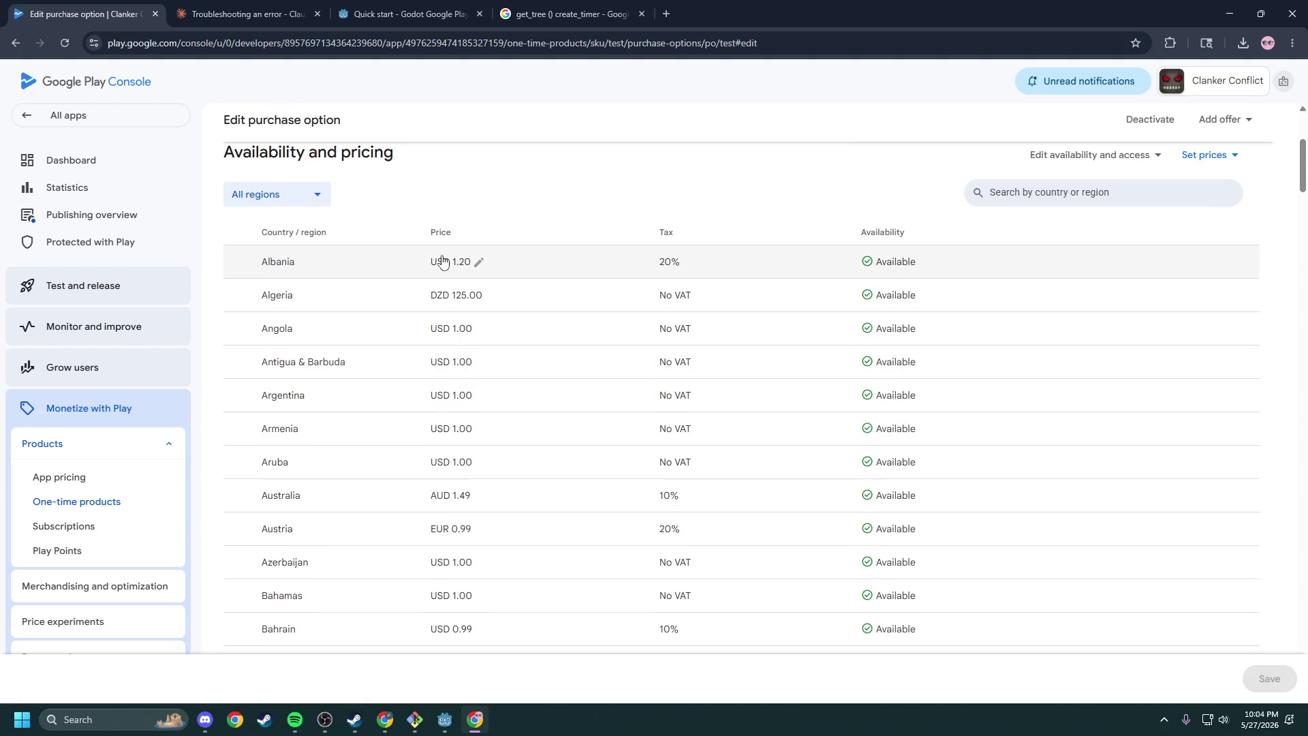
scroll(468, 368, "down", 2)
scroll(473, 337, "up", 2)
scroll(470, 354, "down", 4)
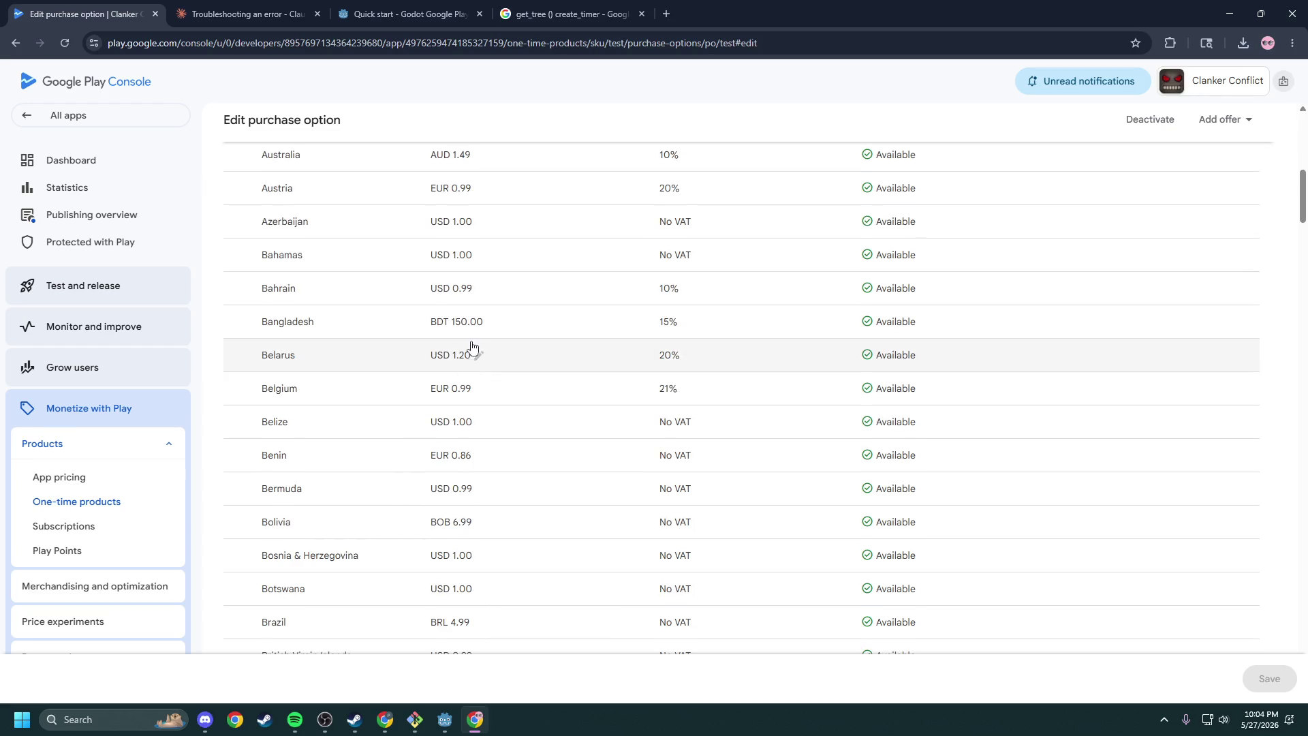
scroll(464, 368, "down", 4)
scroll(461, 374, "down", 3)
scroll(467, 385, "up", 15)
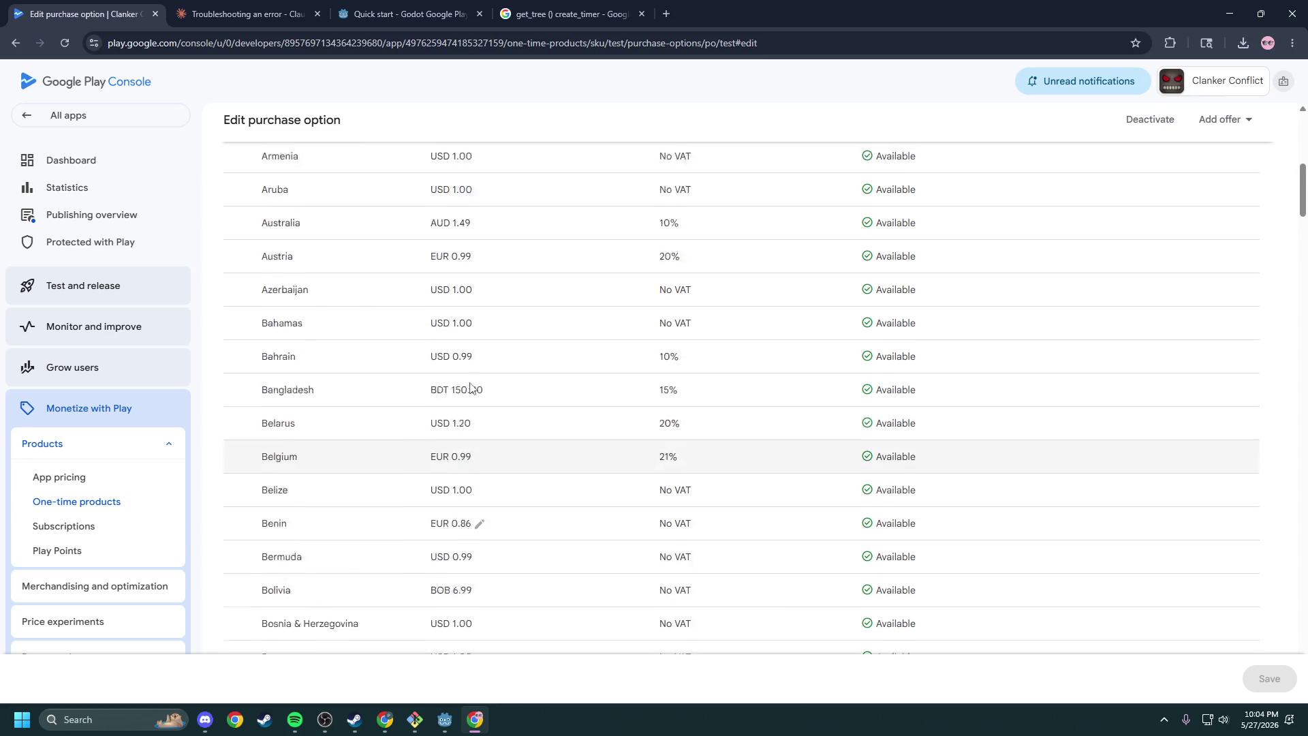
left_click(1111, 467)
type("United")
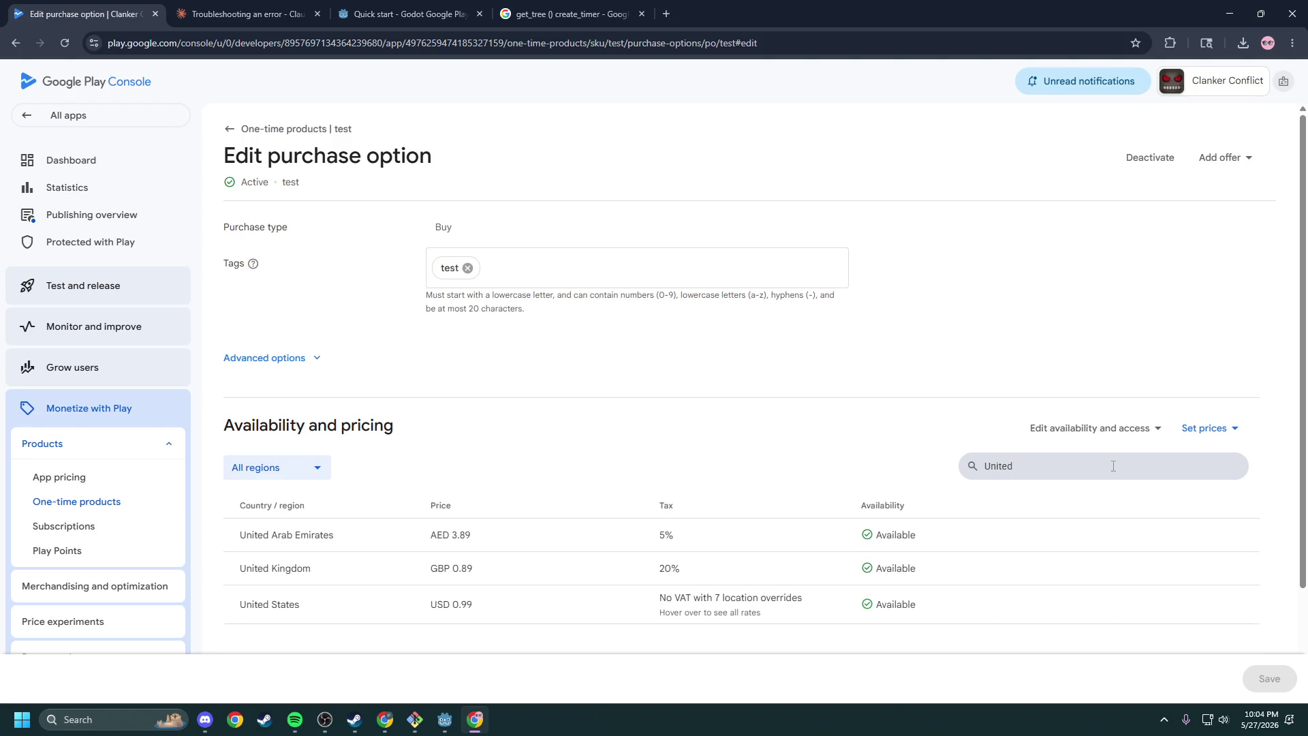